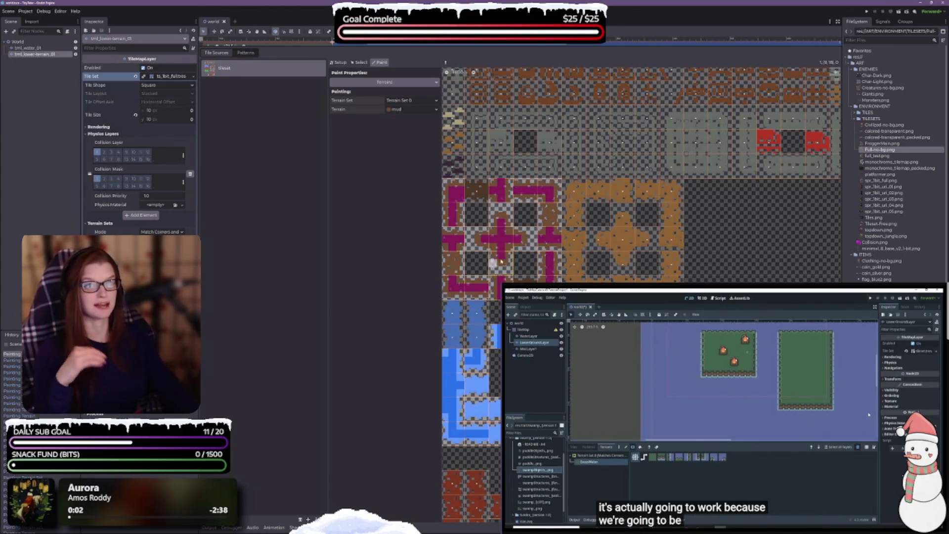
- Lower the bottom panel to reveal the green terrain map, then select the ARPG project
scroll(641, 295, up, 1)
scroll(601, 248, down, 2)
scroll(600, 248, left, 3)
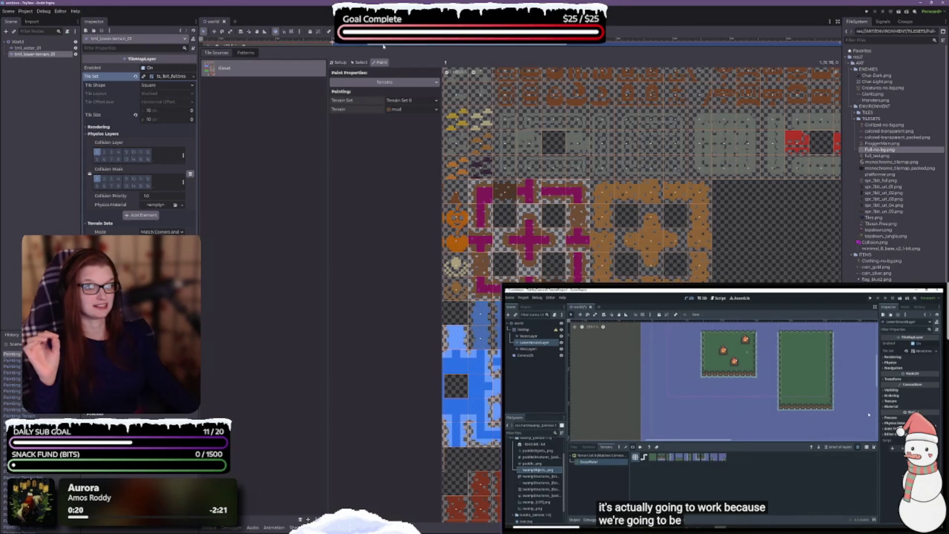
mouse_move(383, 46)
mouse_down()
mouse_move(405, 307)
mouse_move(409, 274)
mouse_up()
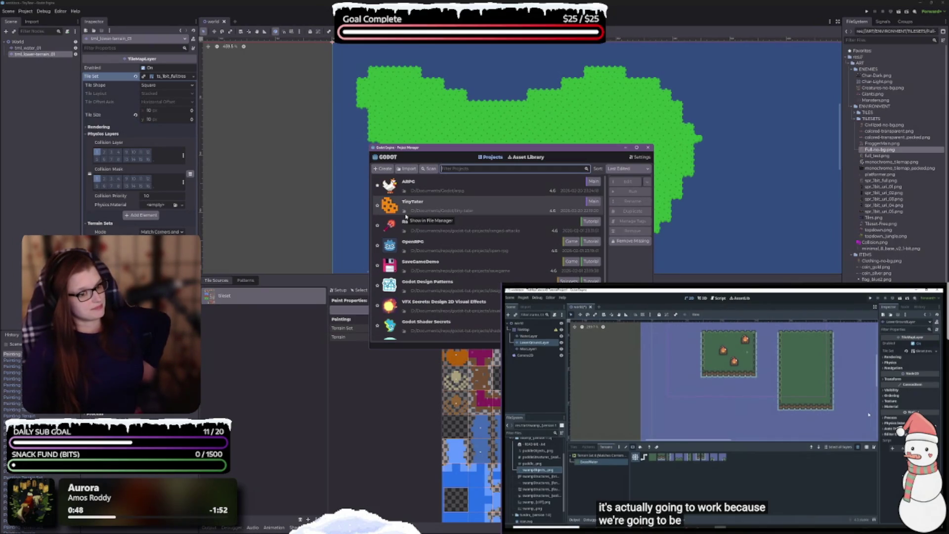
click(483, 189)
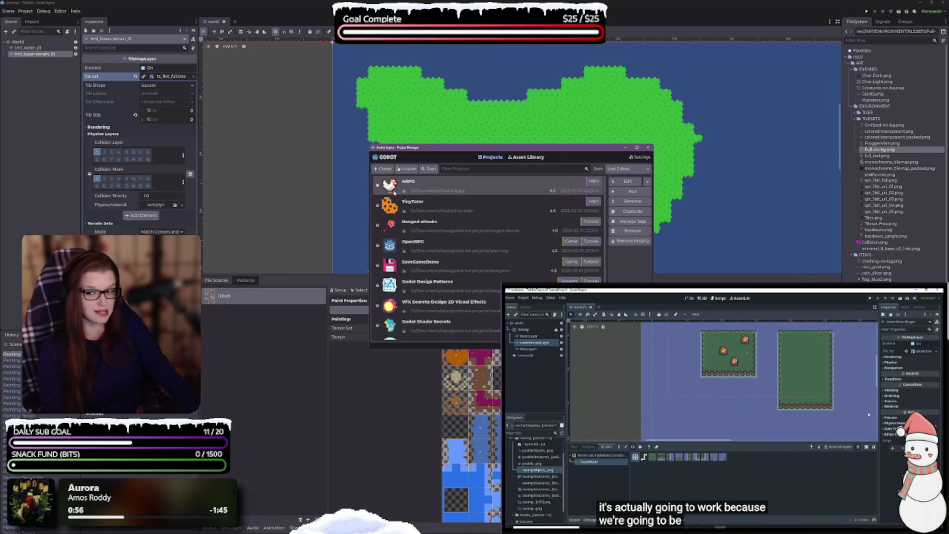
- Open the ARPG project and run the game to test its playground scene
double_click(442, 188)
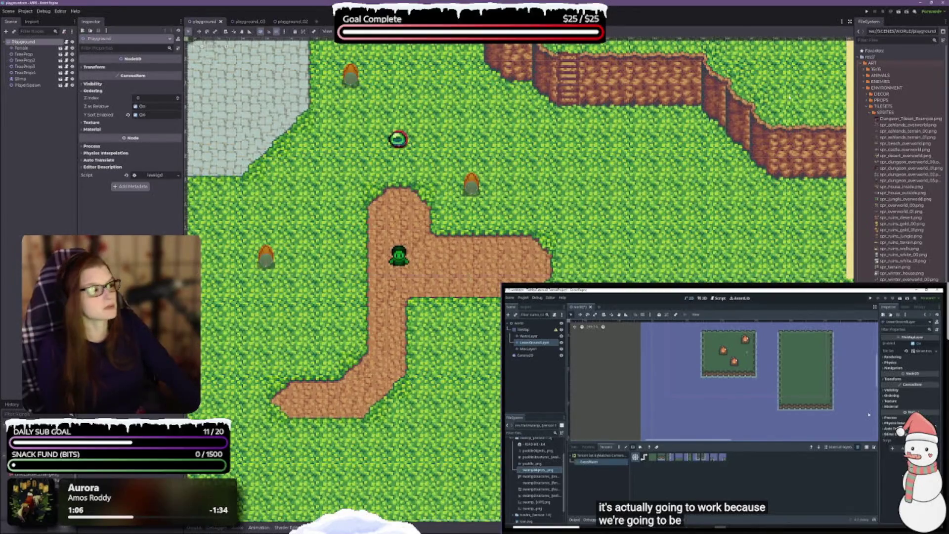
click(898, 12)
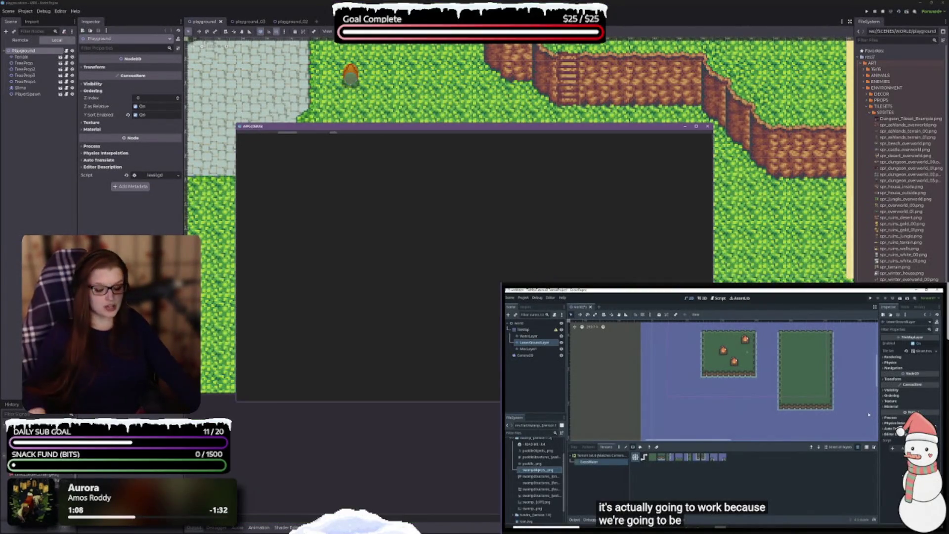
key(Up)
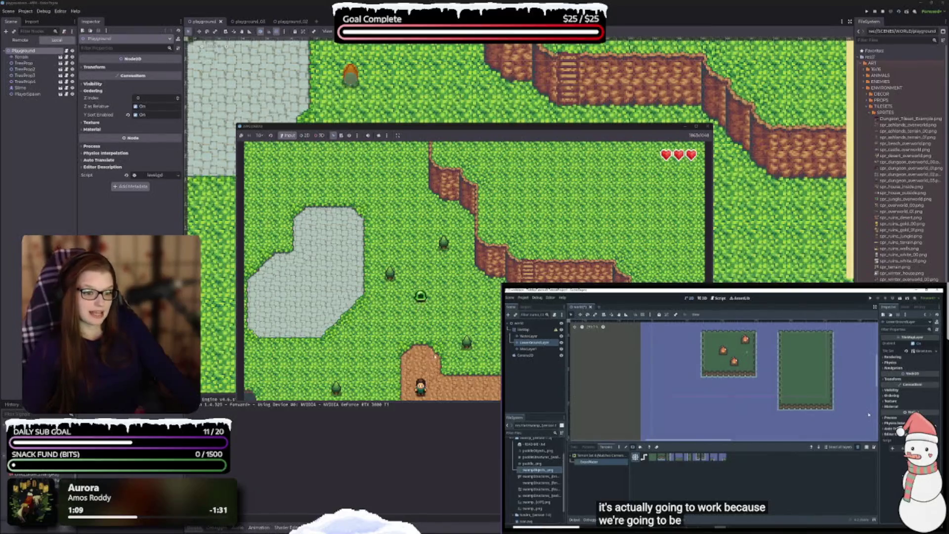
key(Right)
key(Up)
key(Right)
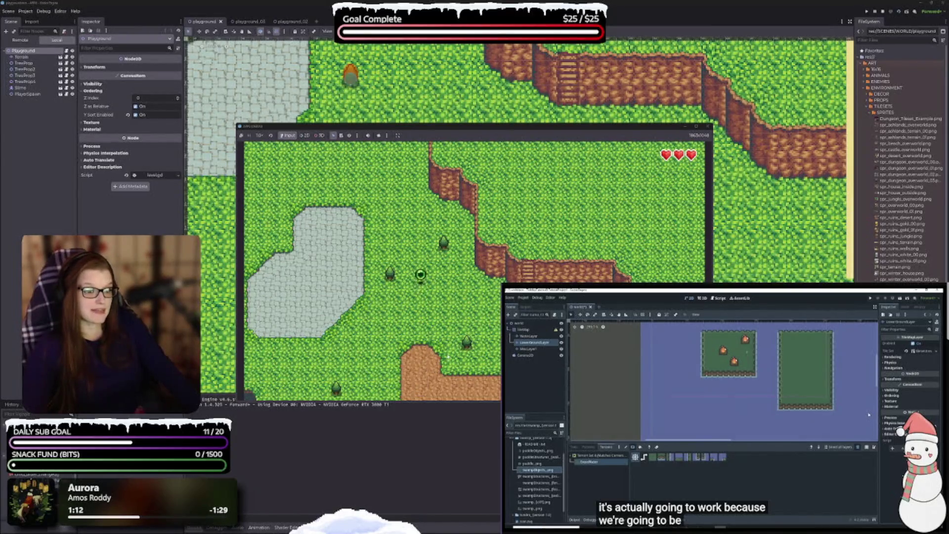
key(Right)
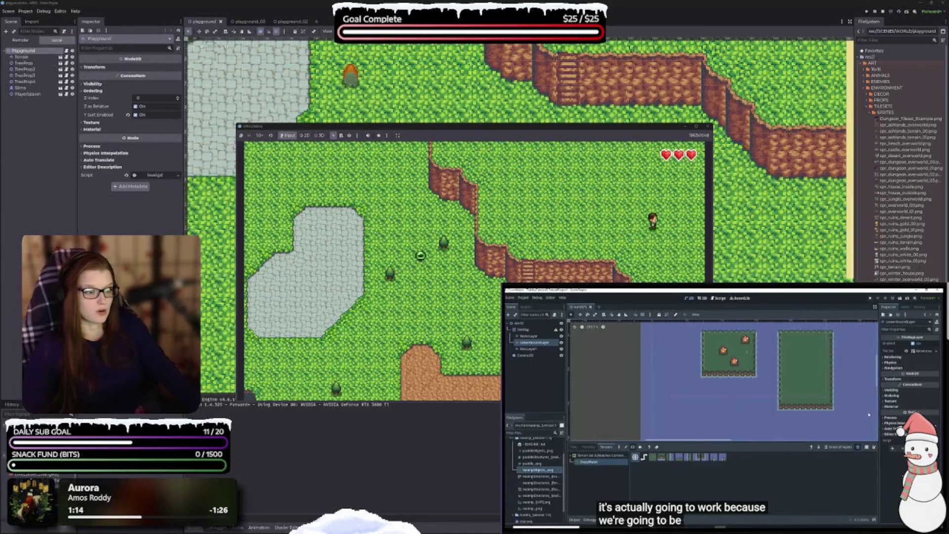
key(Down)
key(Right)
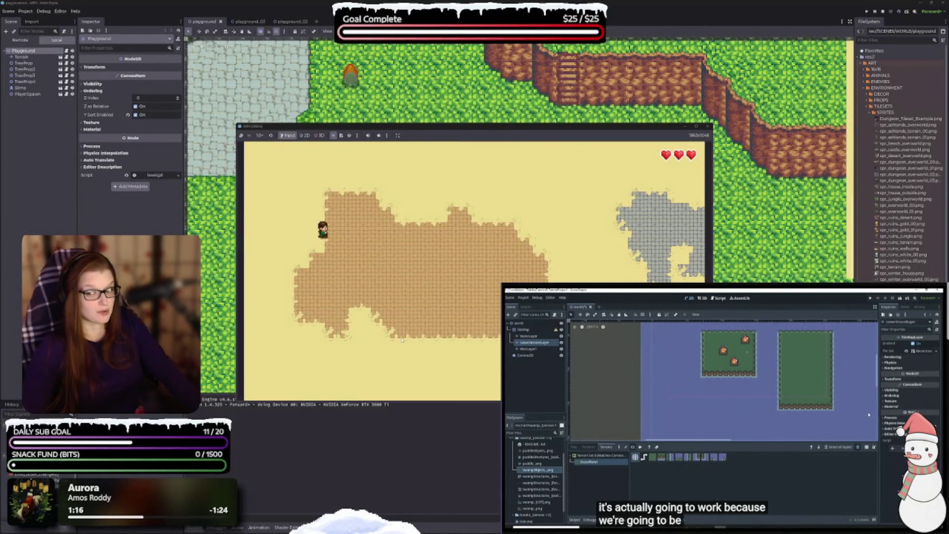
key(Down)
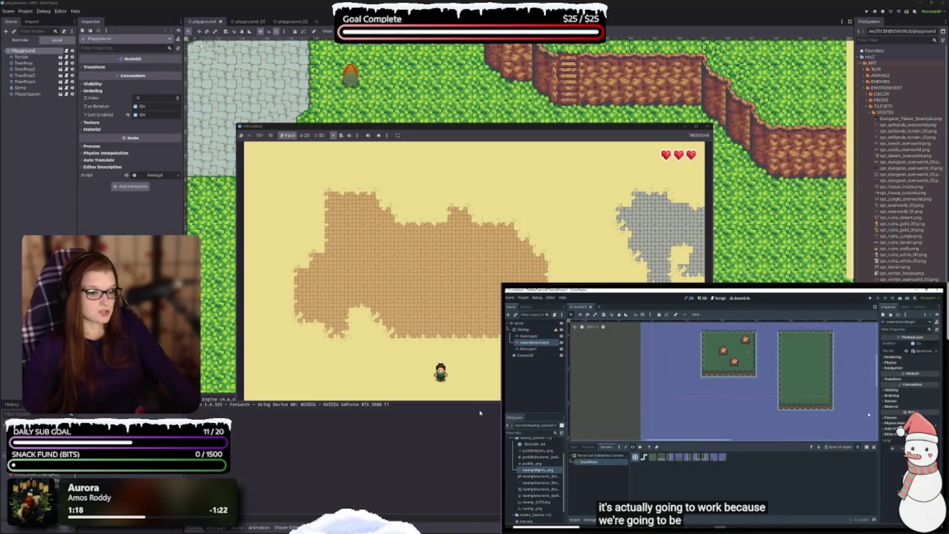
key(Left)
key(Down)
key(Left)
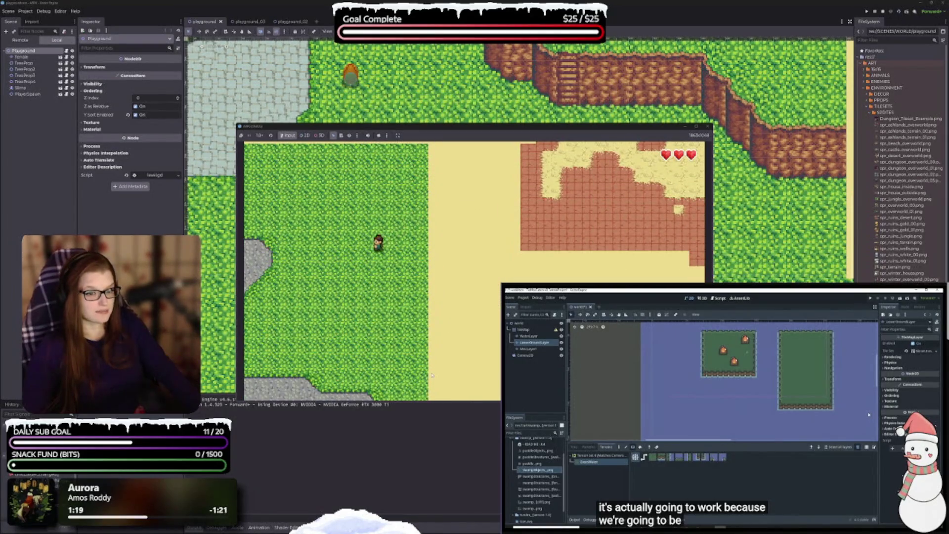
key(Left)
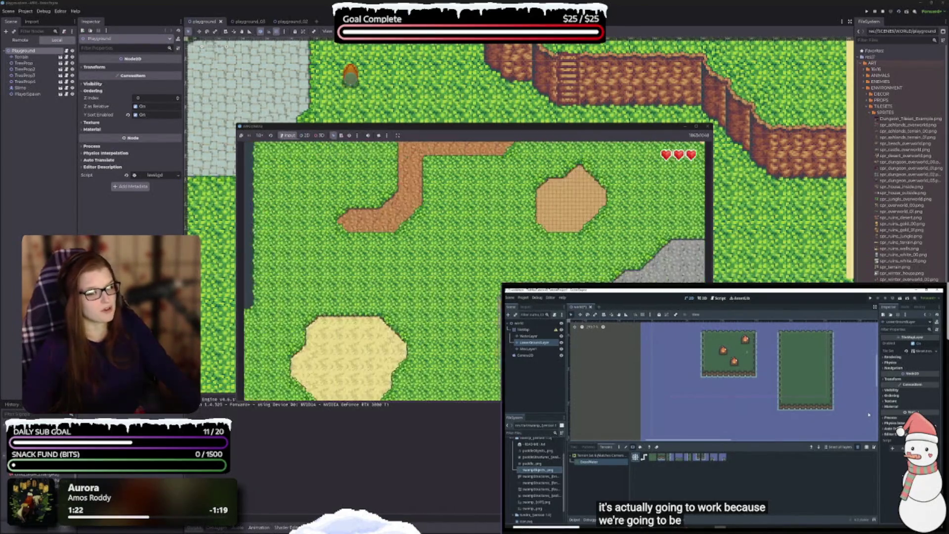
key(Down)
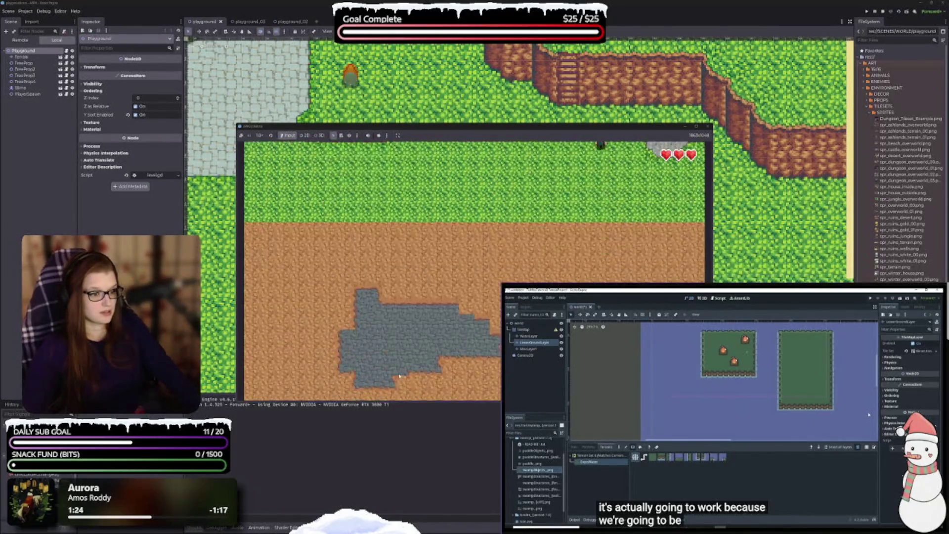
key(Left)
key(Down)
key(Right)
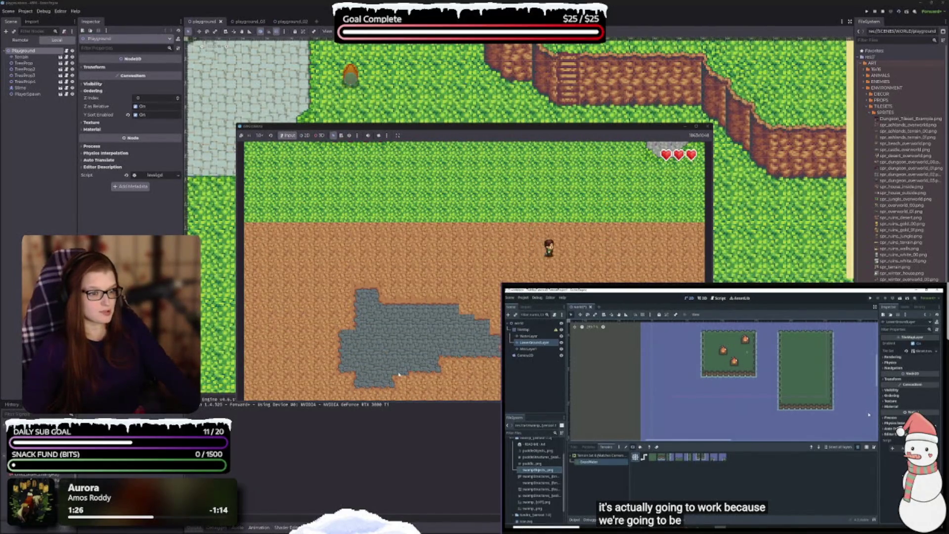
key(Left)
key(Right)
key(Up)
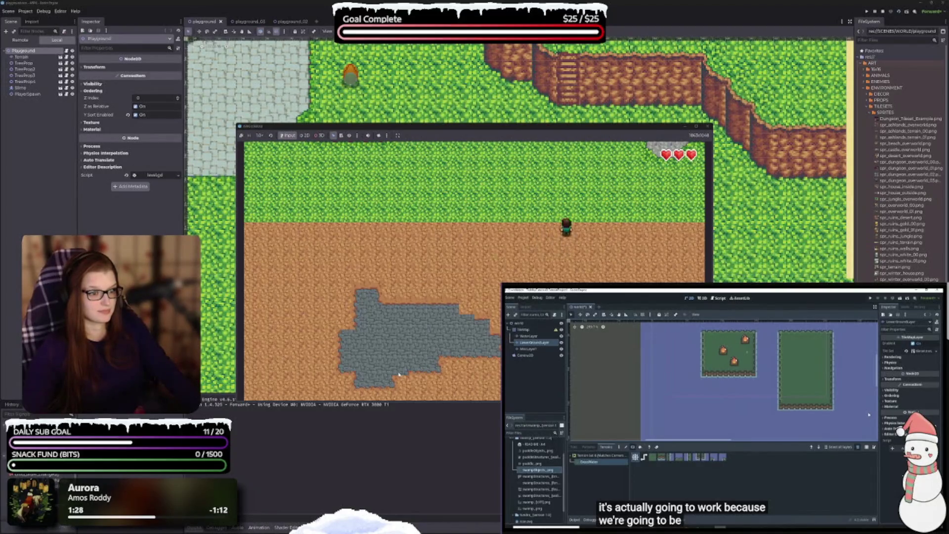
key(Right)
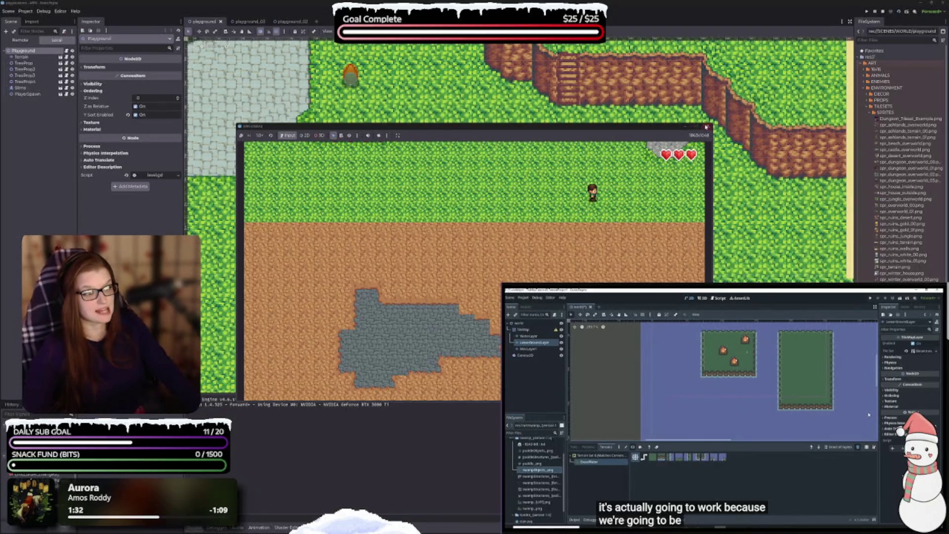
click(708, 126)
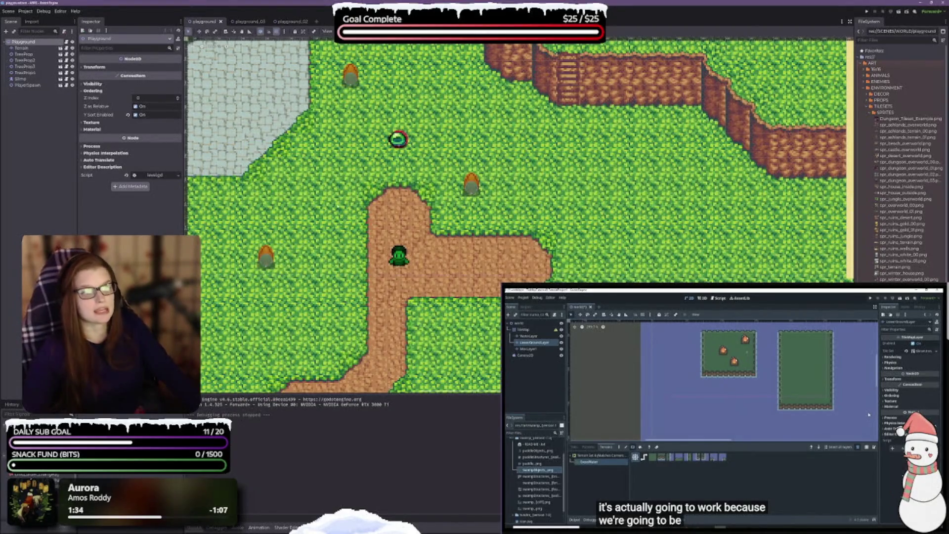
click(904, 11)
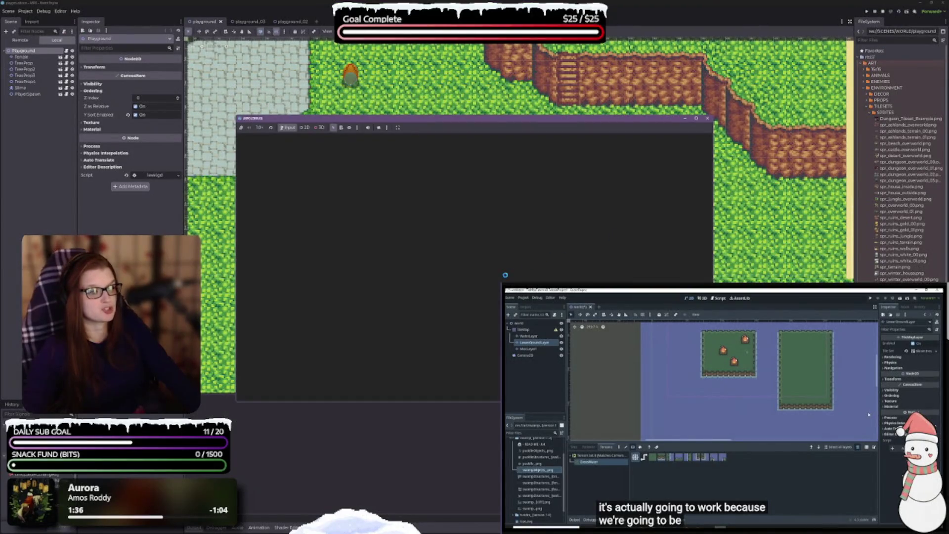
key(Left)
key(Up)
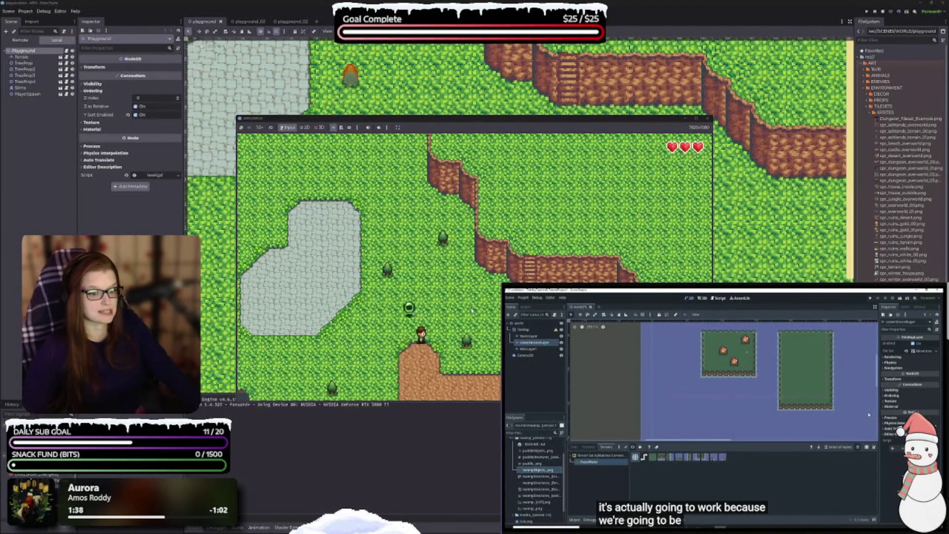
key(Right)
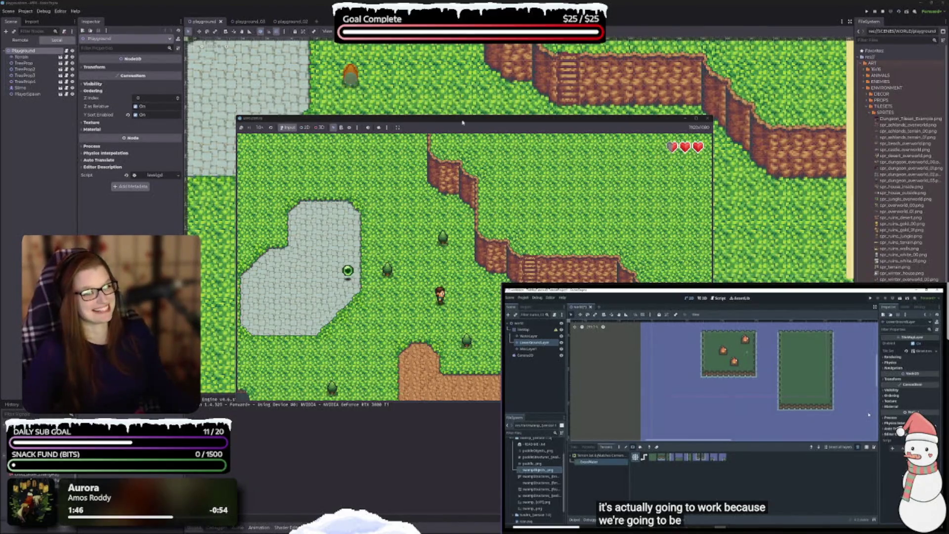
click(444, 121)
mouse_move(444, 121)
mouse_down()
mouse_move(328, 154)
mouse_move(328, 144)
mouse_move(352, 137)
mouse_up()
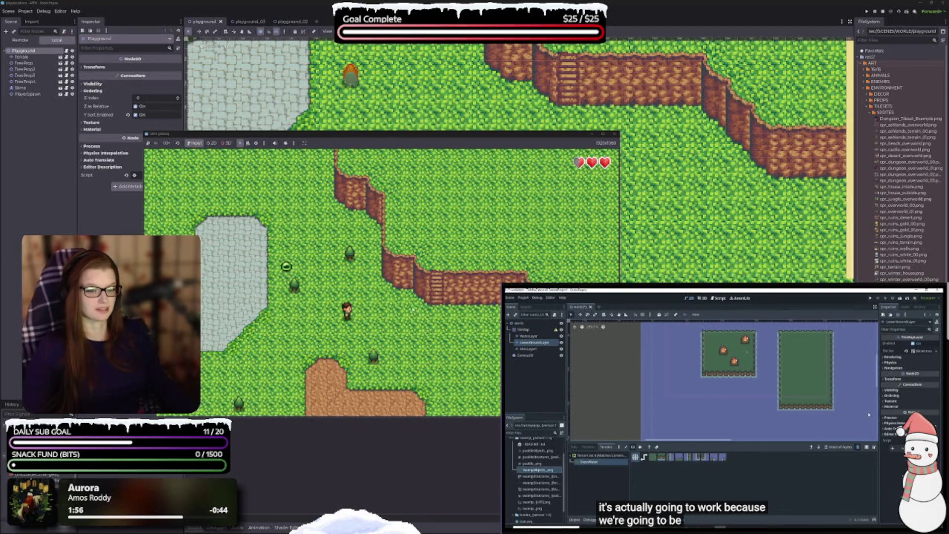
key(F8)
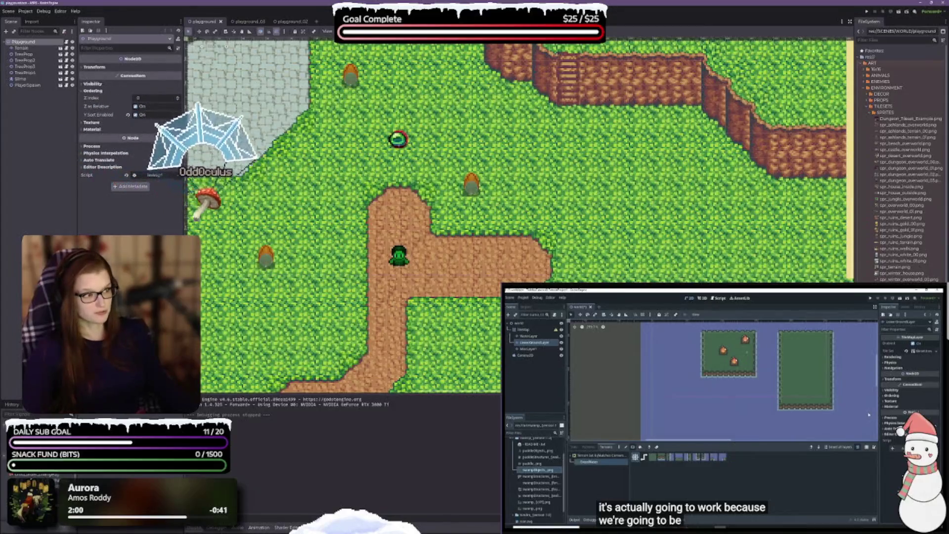
click(944, 2)
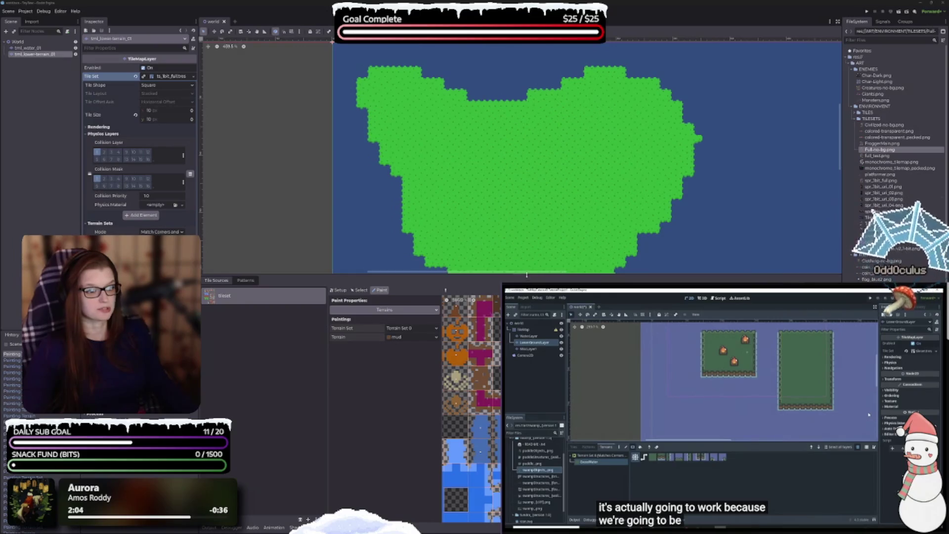
- Shrink the TileSet panel to give the map canvas more height and pan to the origin guides
drag(415, 275, 415, 384)
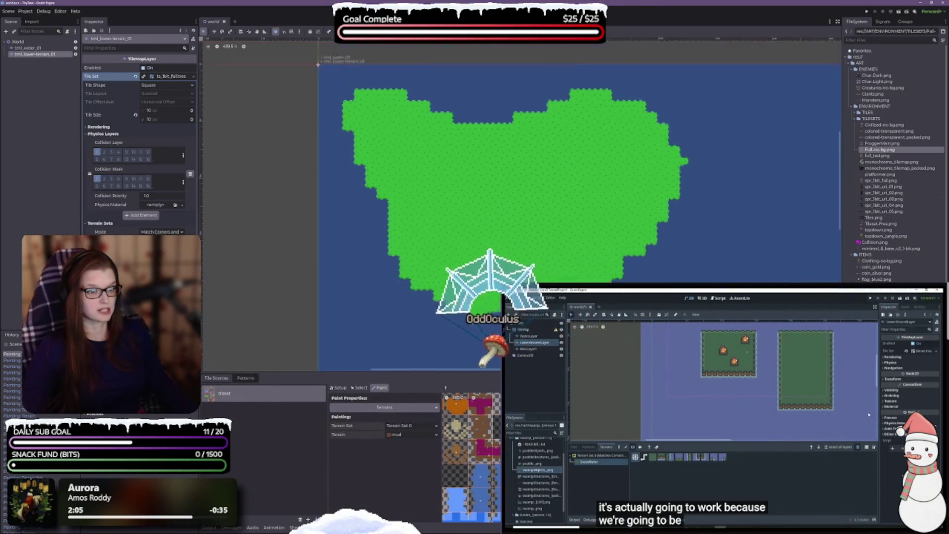
drag(569, 243, 601, 275)
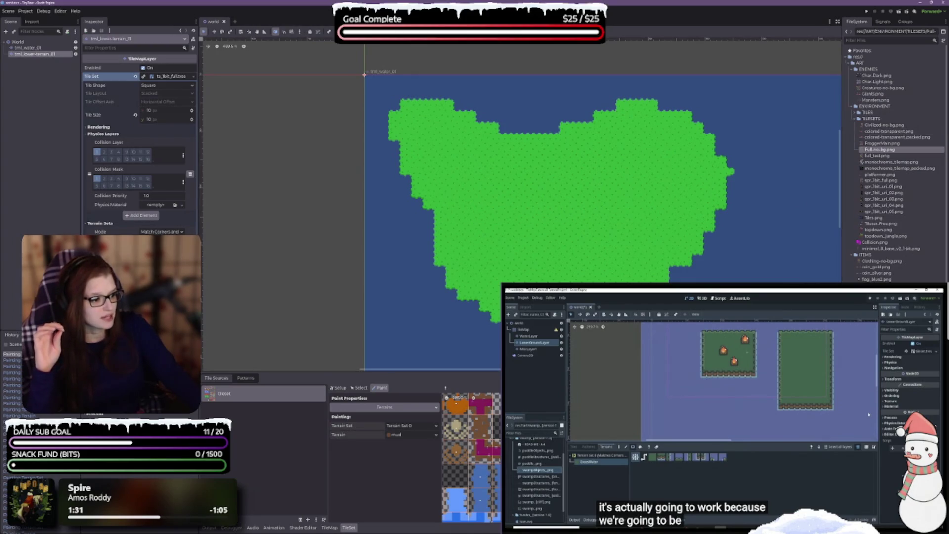
- Scroll the FileSystem dock to the AUDIO files, play 8bit-shoot5.wav, then close the player
scroll(889, 163, down, 5)
scroll(890, 163, down, 3)
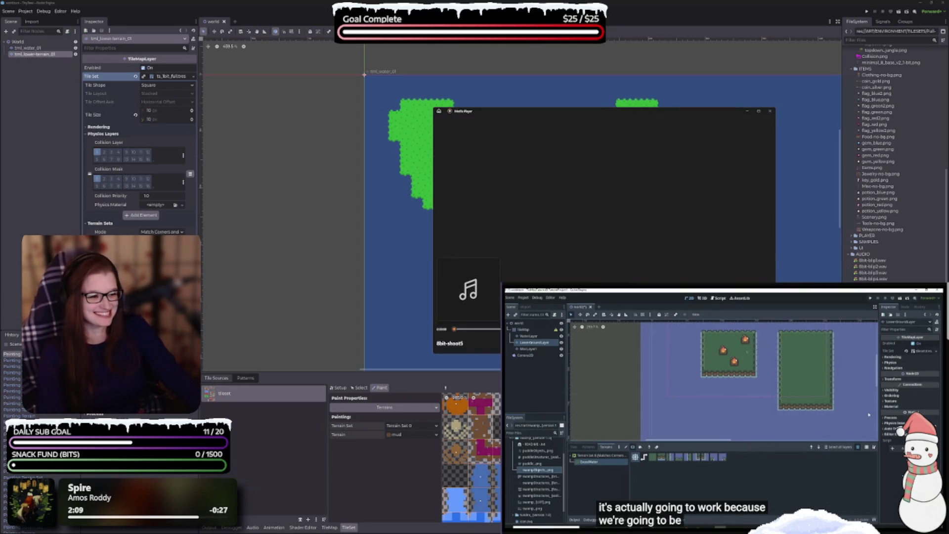
click(769, 110)
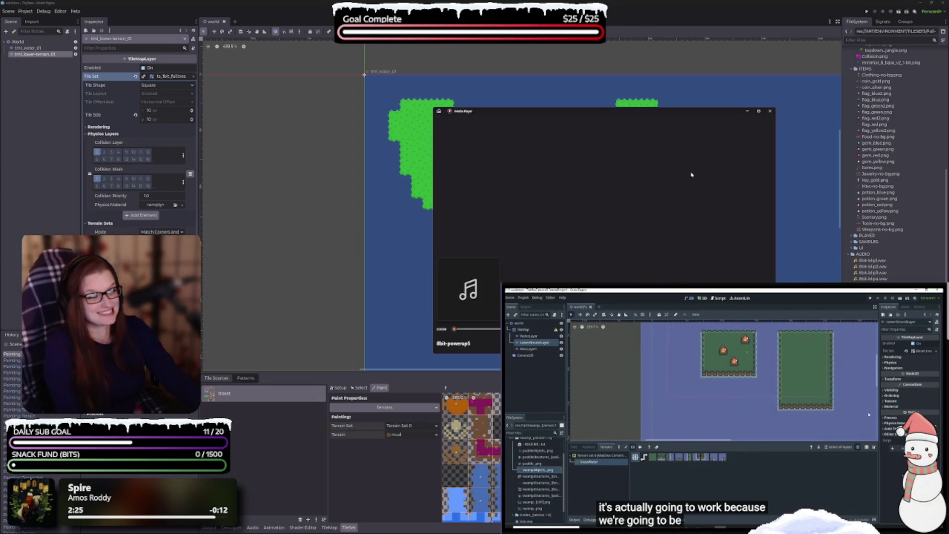
- Close the sound preview player and make the bottom tile panel taller
click(769, 112)
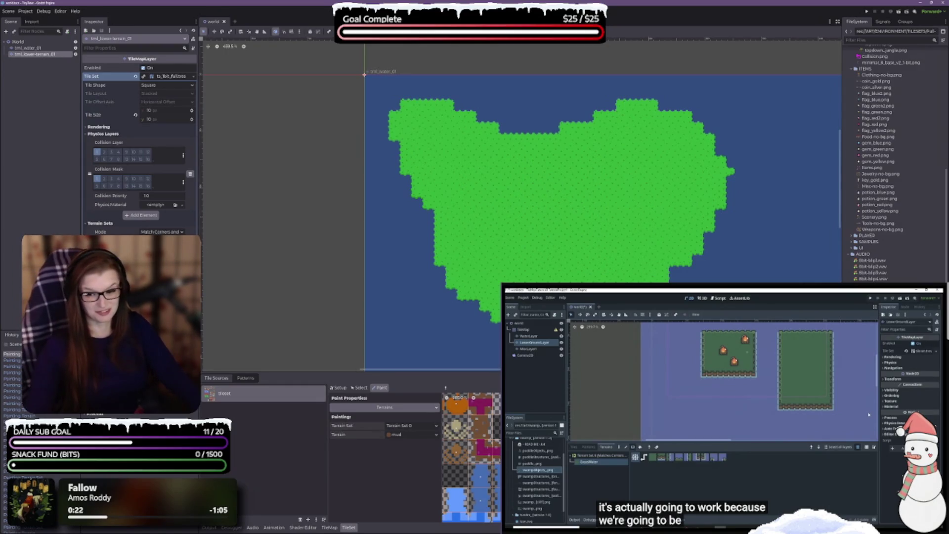
mouse_move(524, 370)
mouse_down()
mouse_move(524, 269)
mouse_move(525, 311)
mouse_up()
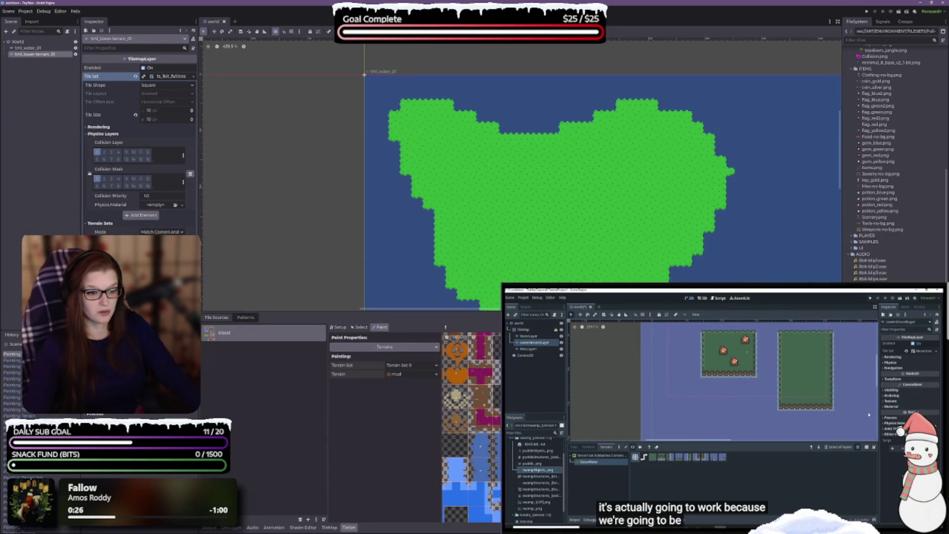
- Choose the mud terrain and paint a stepped mud patch into the grass island
click(329, 527)
click(217, 363)
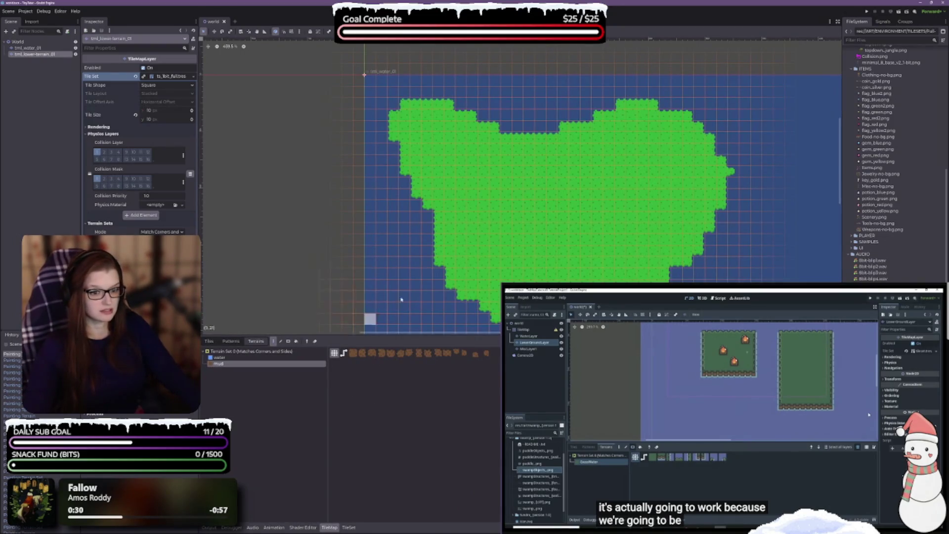
scroll(507, 229, up, 2)
scroll(507, 239, up, 2)
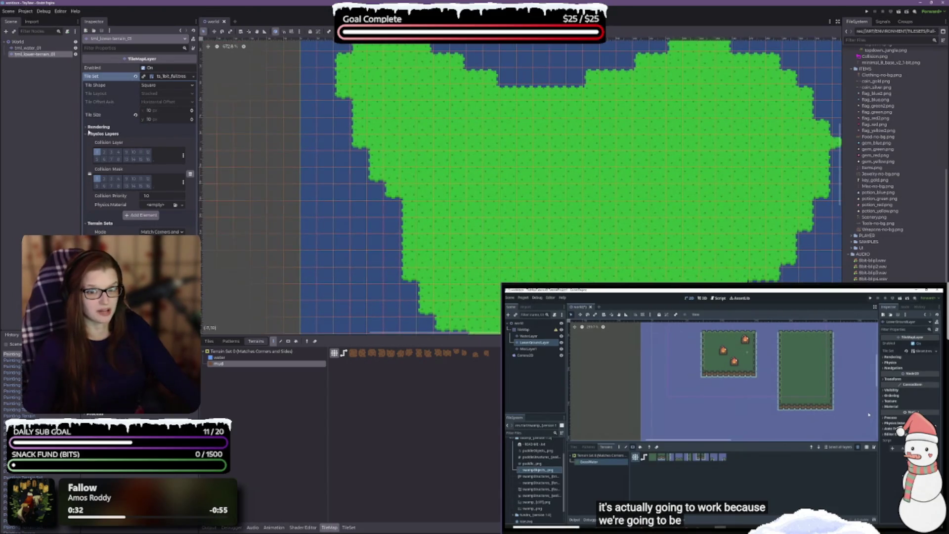
mouse_move(479, 242)
mouse_down()
mouse_move(494, 217)
mouse_move(535, 208)
mouse_move(575, 178)
mouse_move(652, 168)
mouse_move(607, 232)
mouse_move(630, 194)
mouse_move(613, 209)
mouse_up()
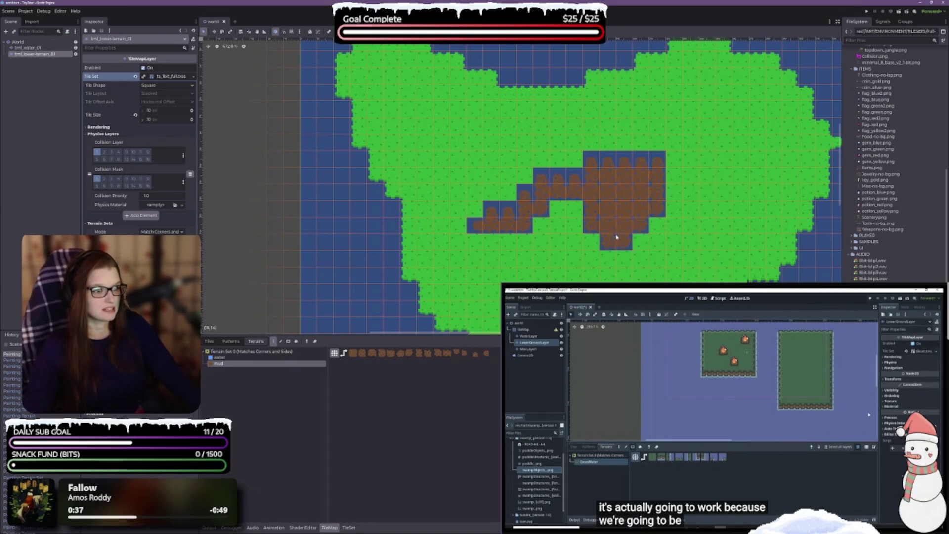
- Extend the mud leftward as a narrow path and fix stray tiles along its top edge
scroll(637, 204, up, 5)
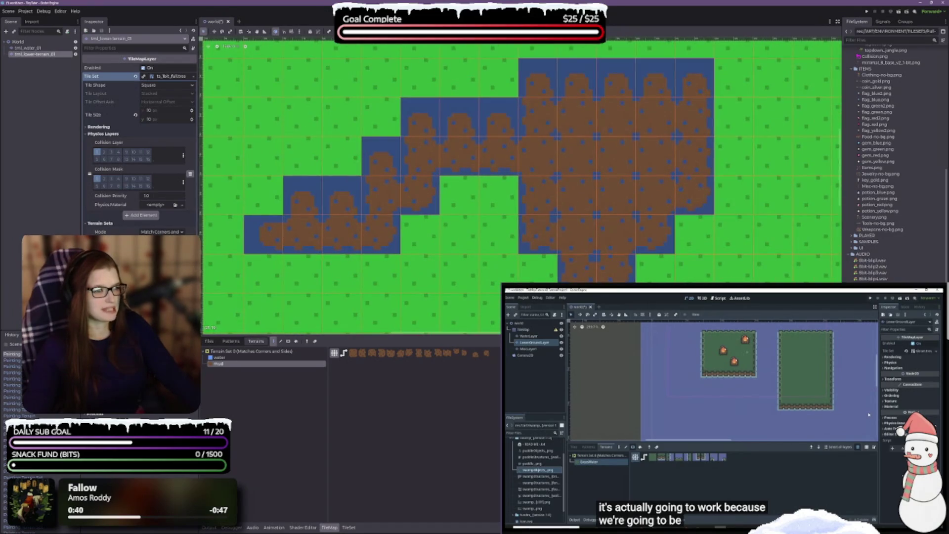
scroll(637, 204, down, 4)
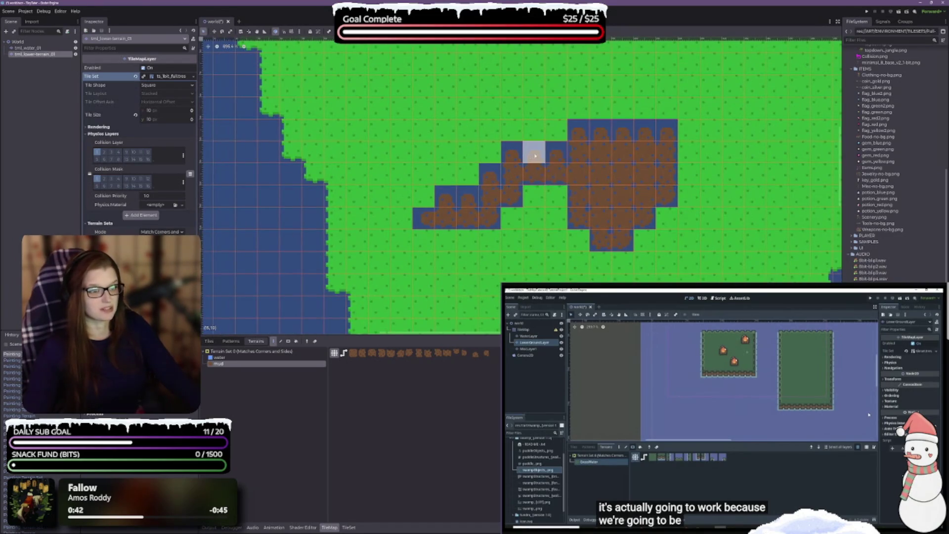
mouse_move(540, 190)
mouse_down()
mouse_move(514, 178)
mouse_move(474, 198)
mouse_up()
click(489, 174)
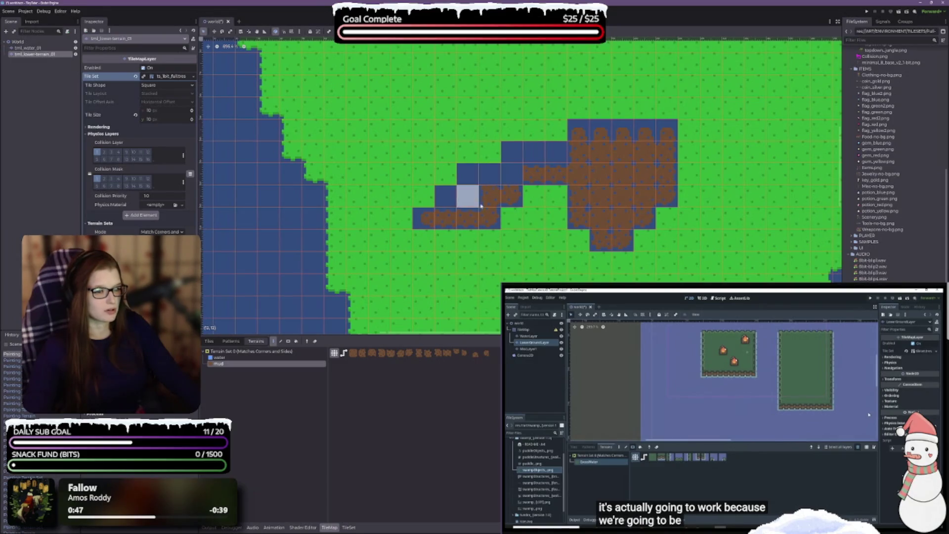
click(490, 195)
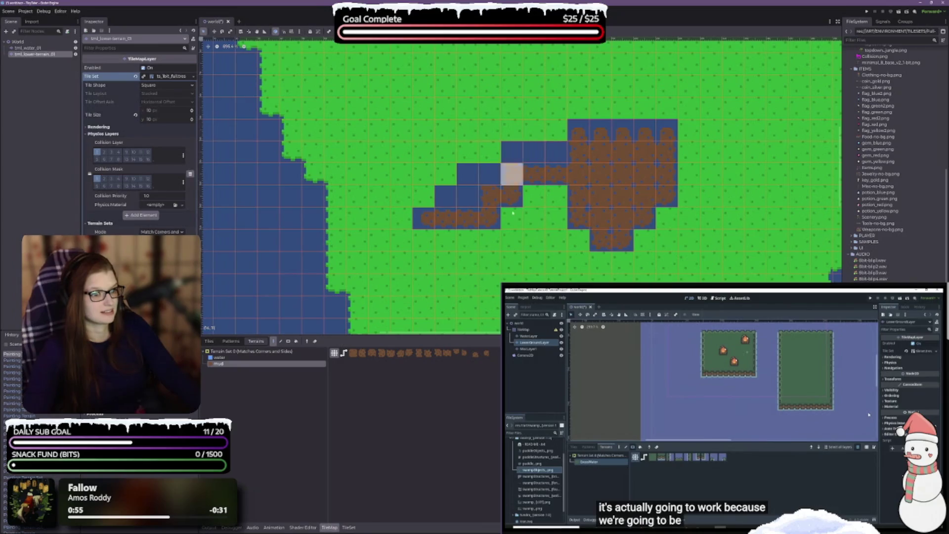
drag(570, 134, 652, 141)
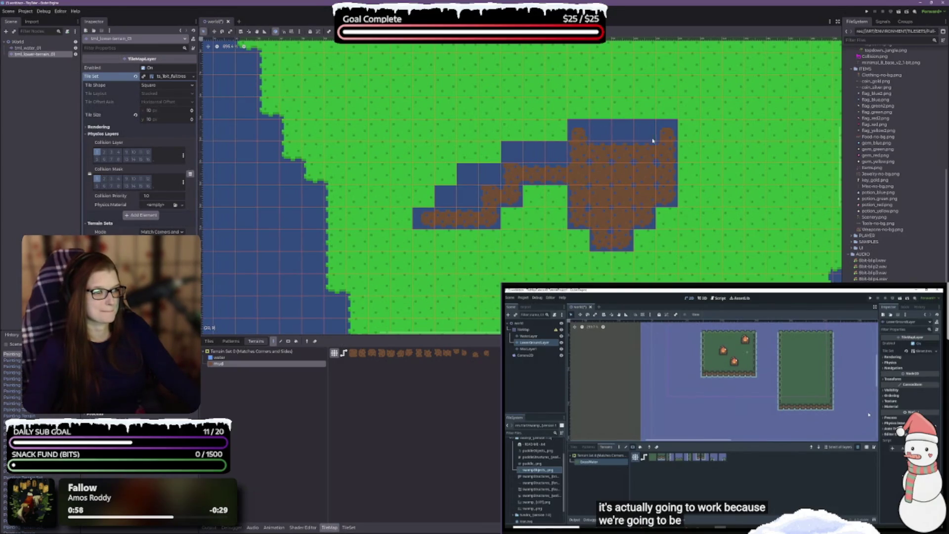
click(577, 131)
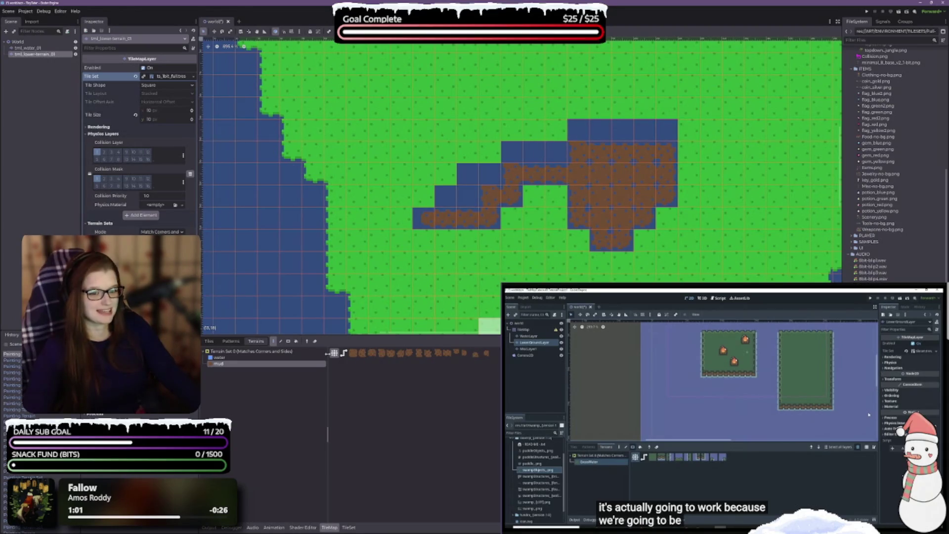
click(349, 526)
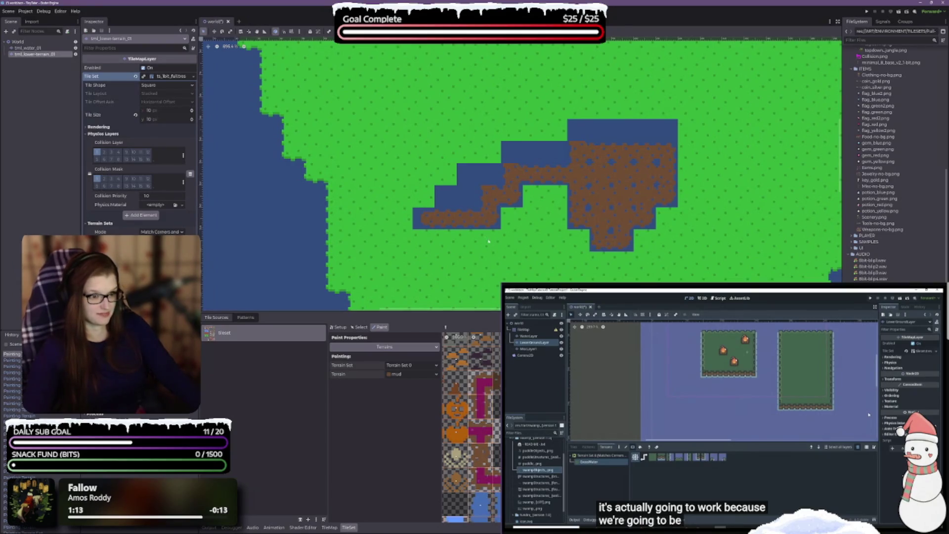
- Reselect the mud terrain and repaint the path's left end into a small hook
click(329, 527)
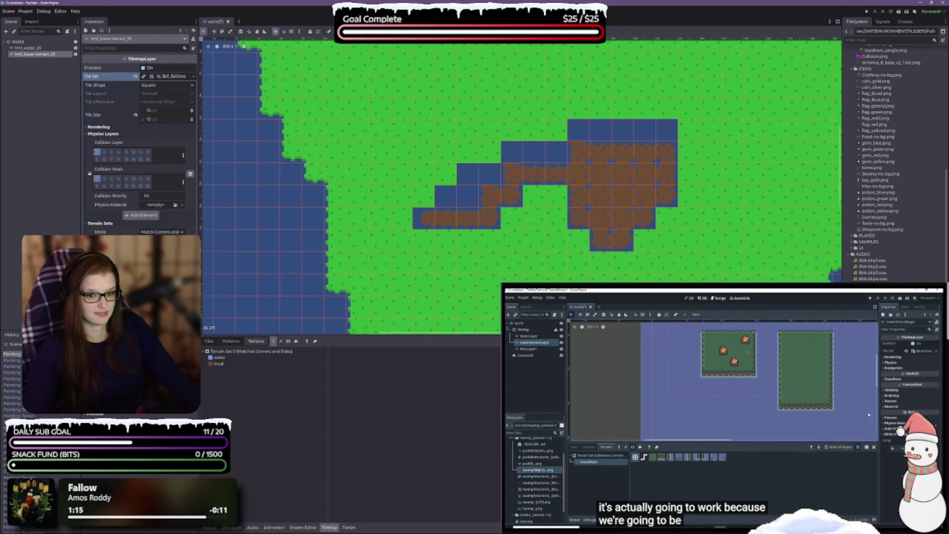
click(227, 364)
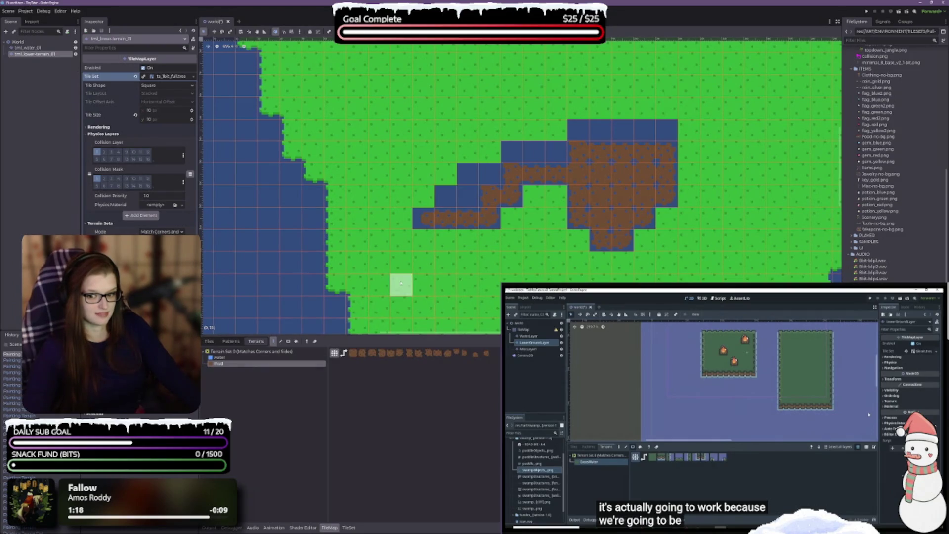
drag(445, 217, 462, 219)
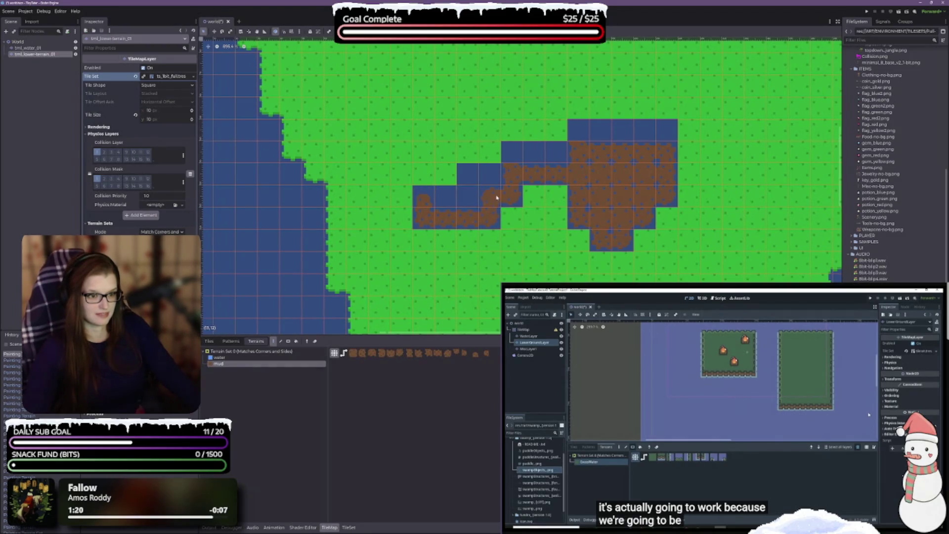
click(422, 218)
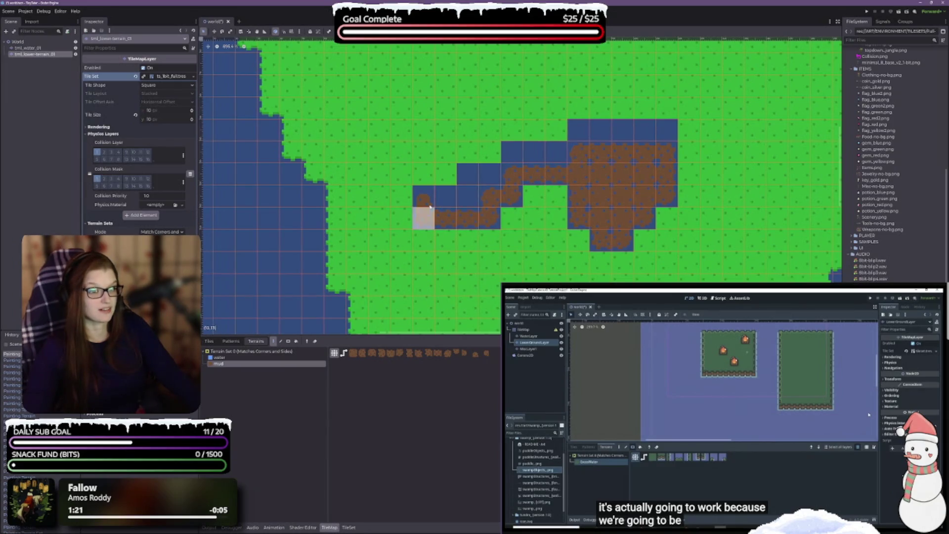
click(489, 196)
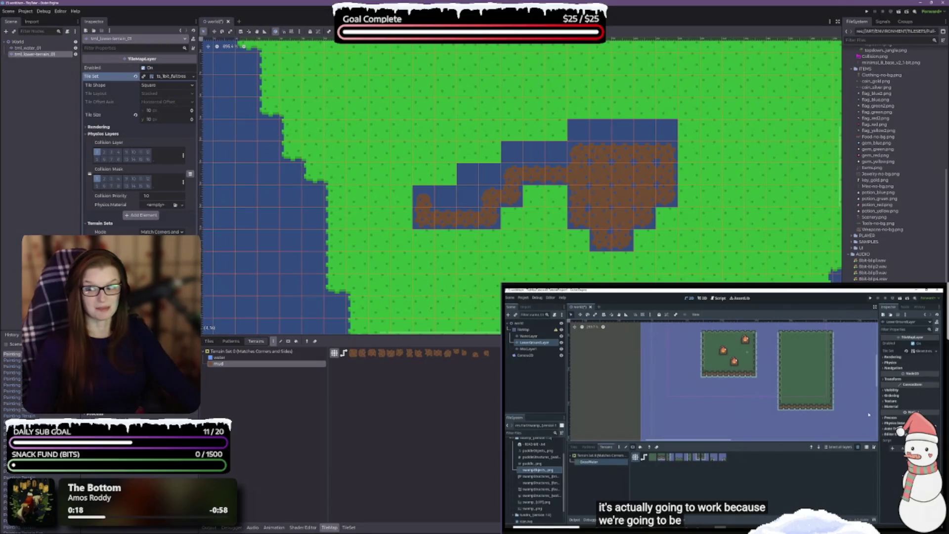
- Save the scene and extend the mud path by one more tile
key(ctrl+s)
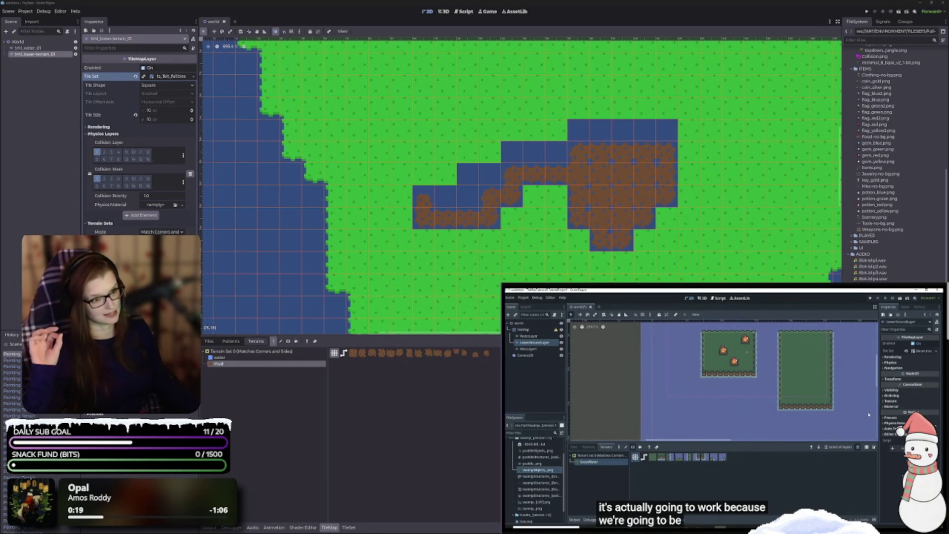
click(423, 206)
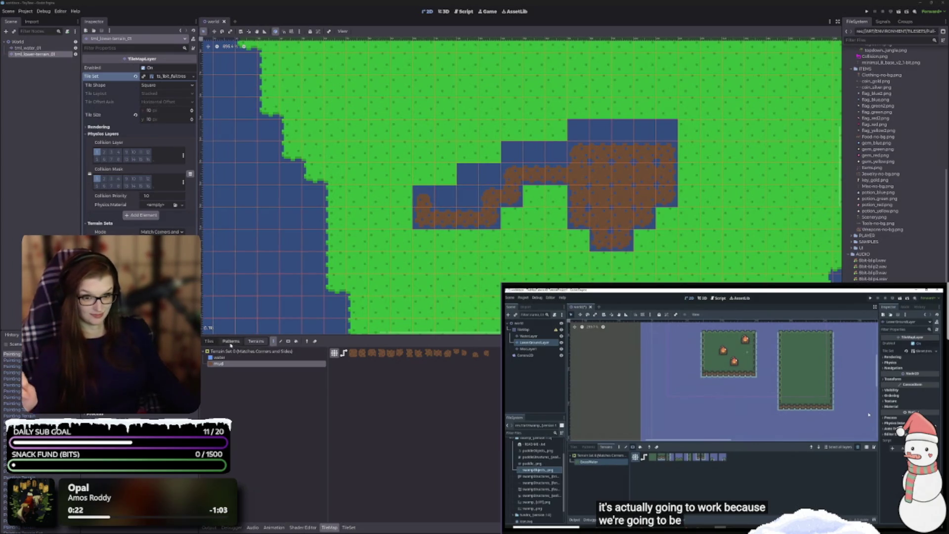
click(213, 342)
- Paint grass over the whole mud patch
scroll(459, 435, right, 3)
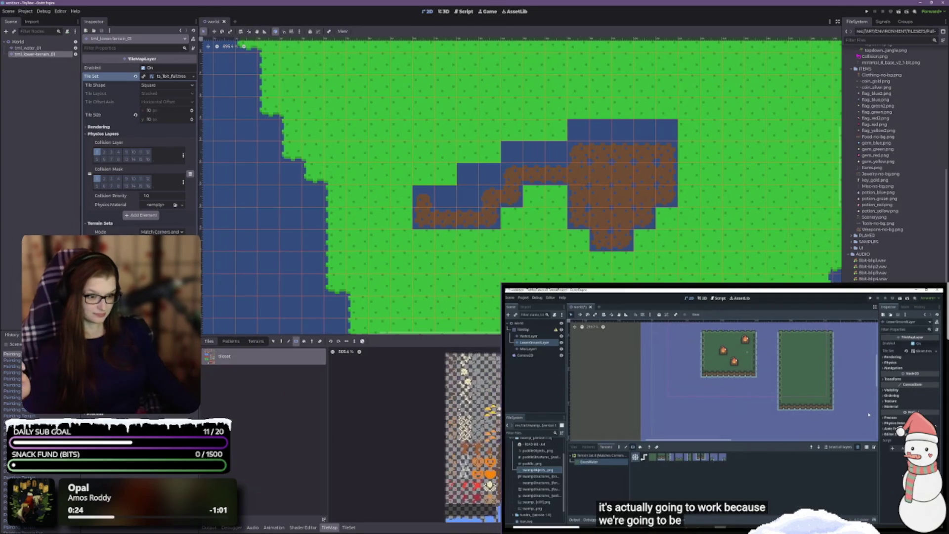
scroll(459, 435, down, 5)
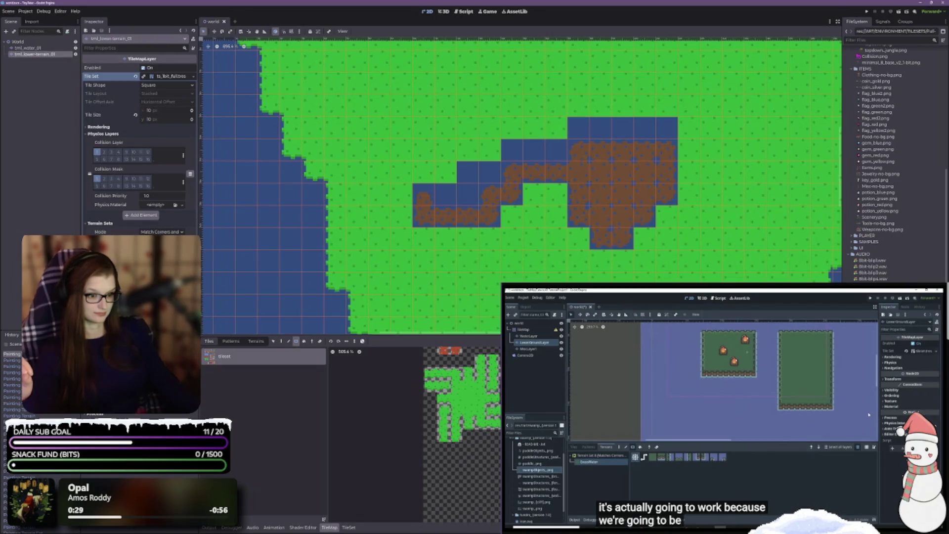
drag(489, 179, 681, 265)
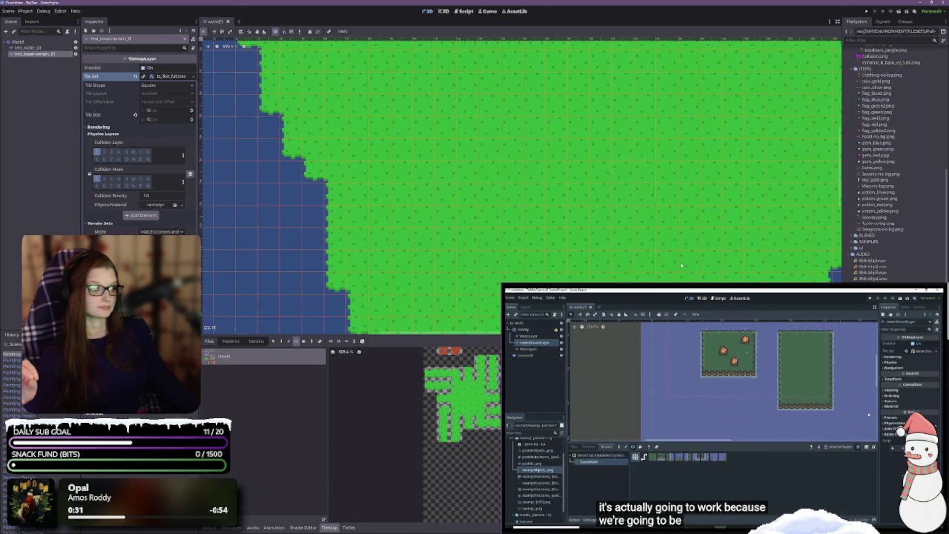
scroll(462, 435, up, 3)
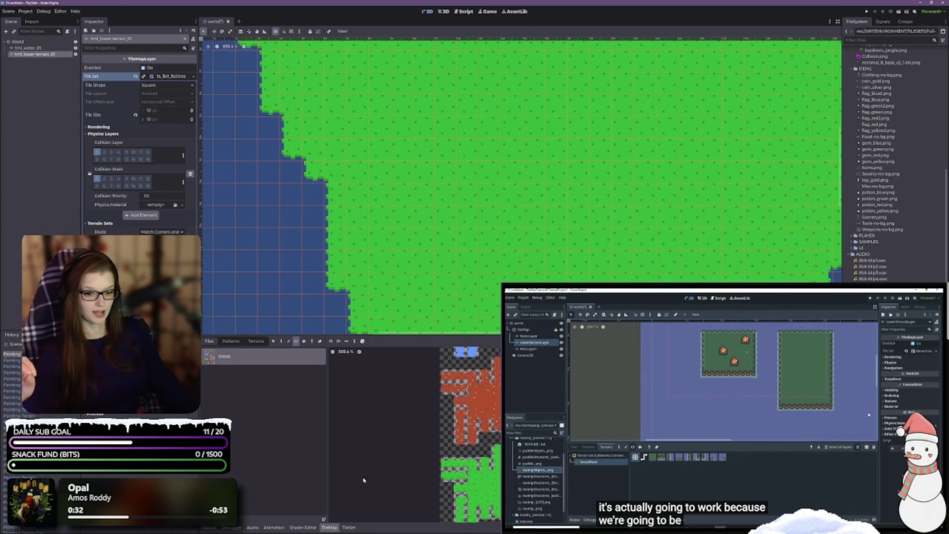
- In the TileSet editor, assign mud_path to atlas tiles, then switch the terrain to dirt_path
click(349, 528)
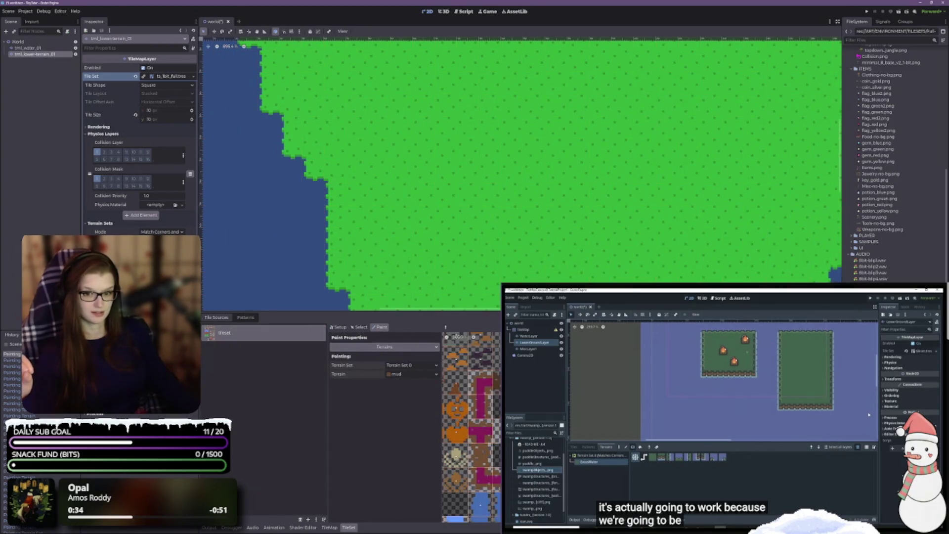
scroll(471, 428, up, 2)
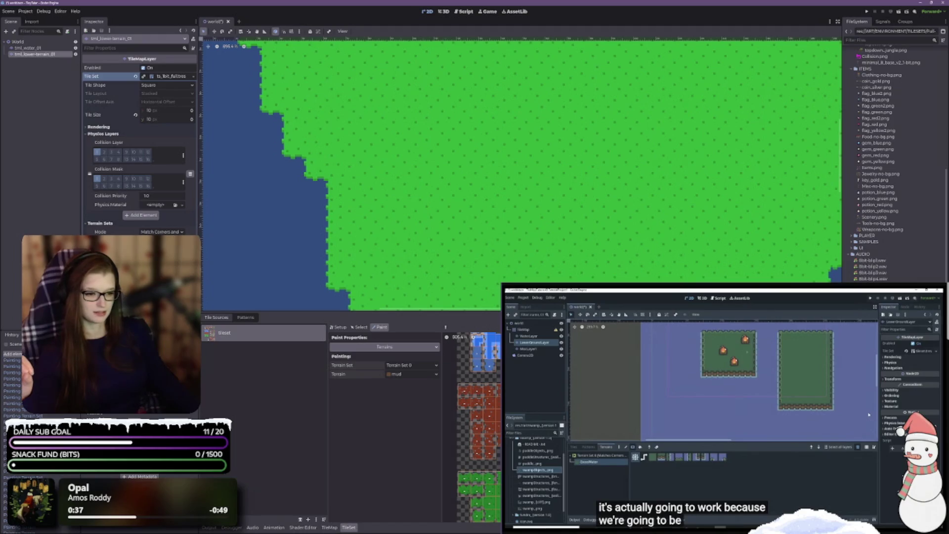
scroll(472, 427, up, 3)
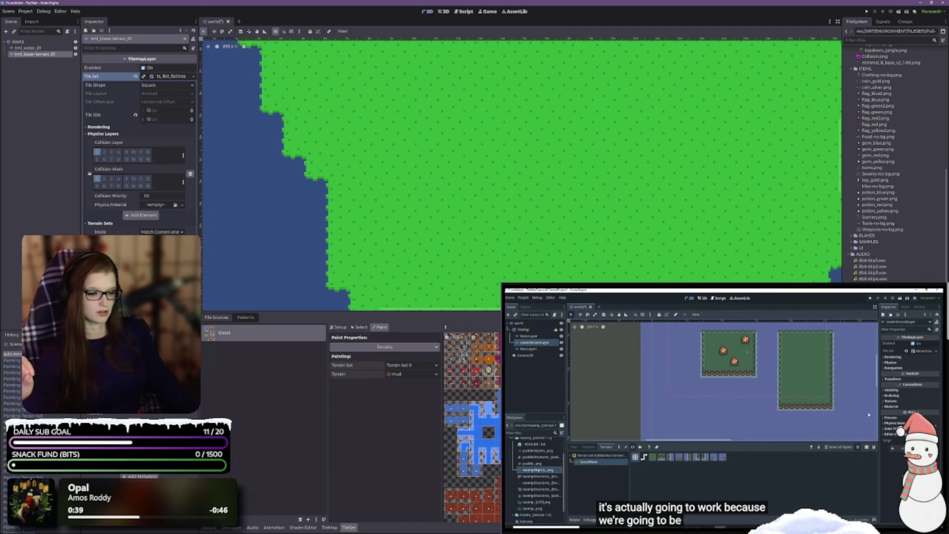
scroll(472, 427, up, 4)
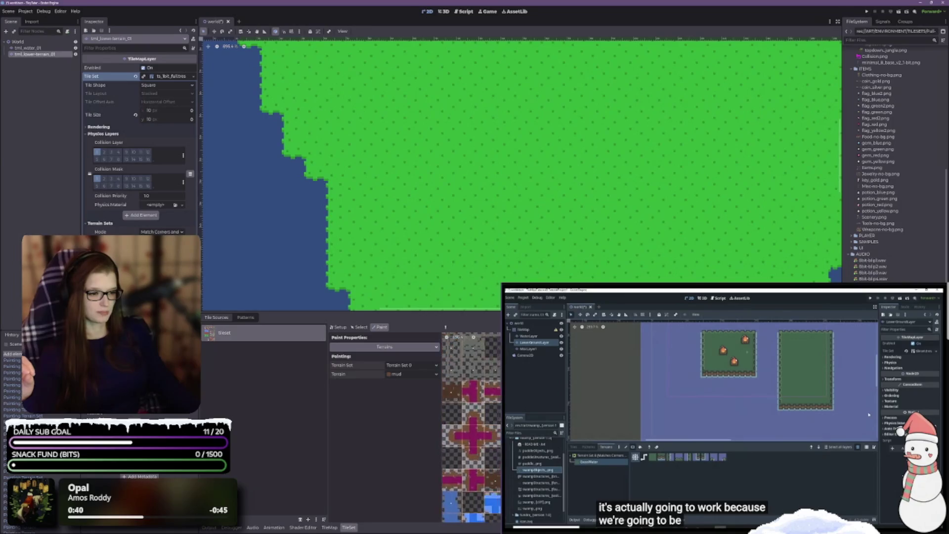
scroll(472, 428, down, 1)
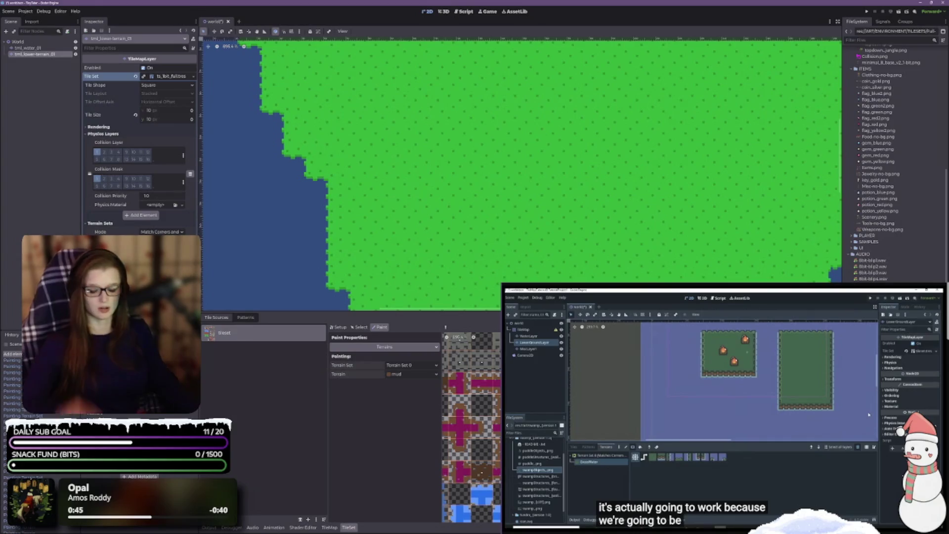
click(479, 372)
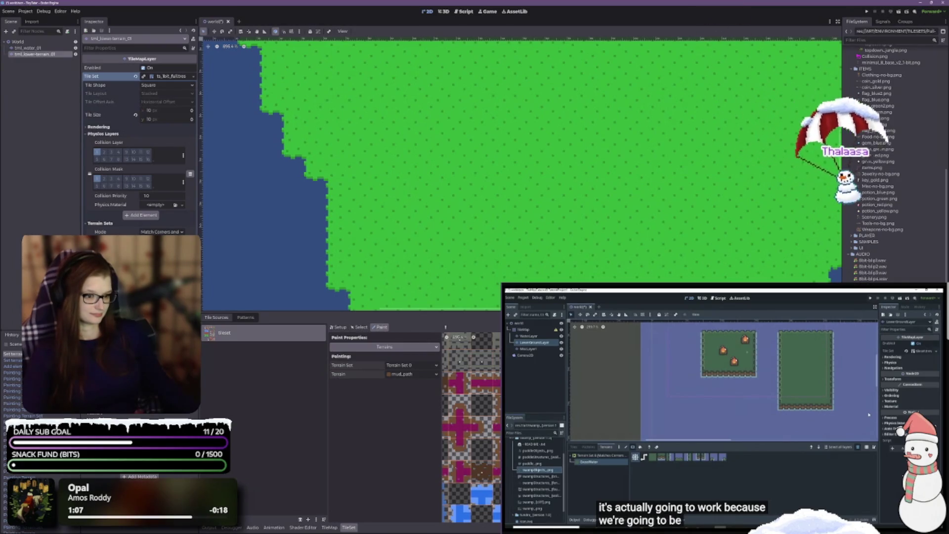
click(401, 374)
- Confirm dirt_path, enlarge the atlas, and mark the top row of path tiles as dirt_path
click(403, 384)
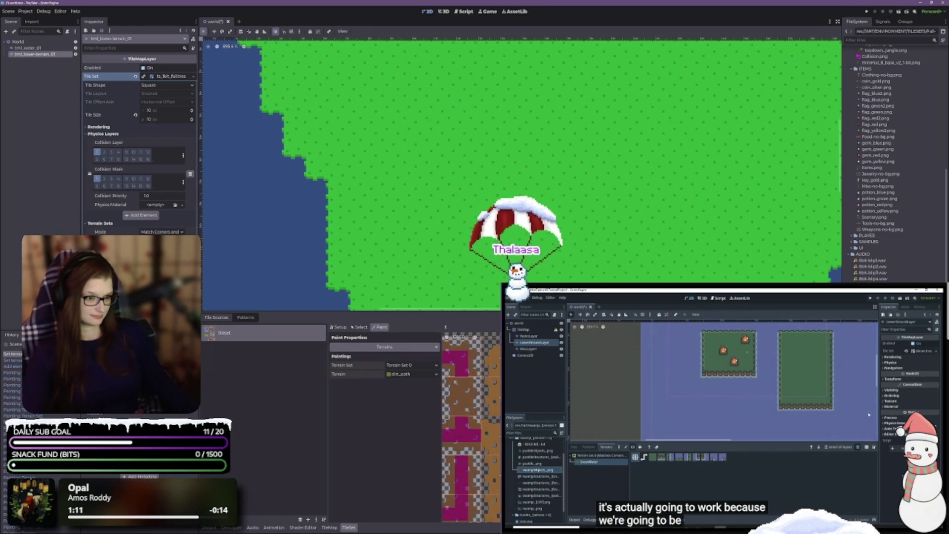
drag(561, 313, 562, 107)
scroll(642, 247, down, 3)
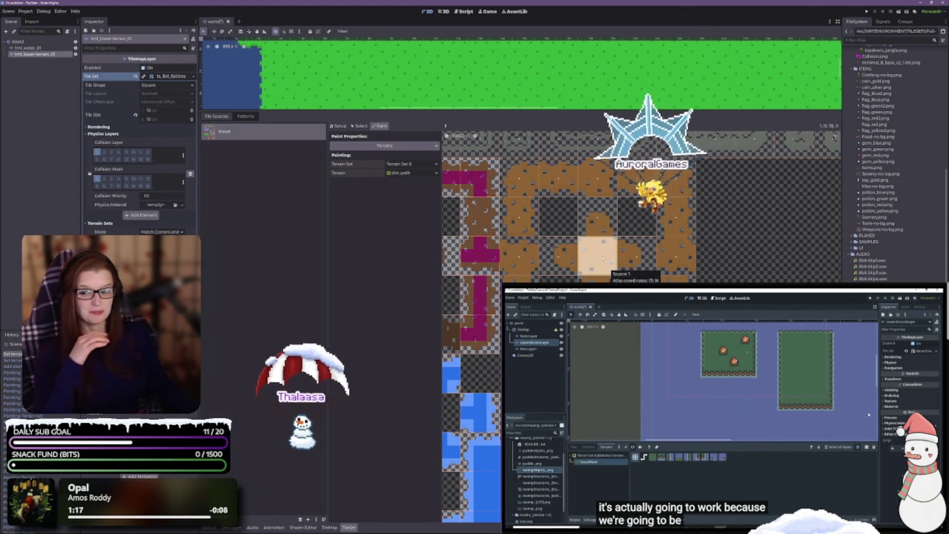
click(525, 178)
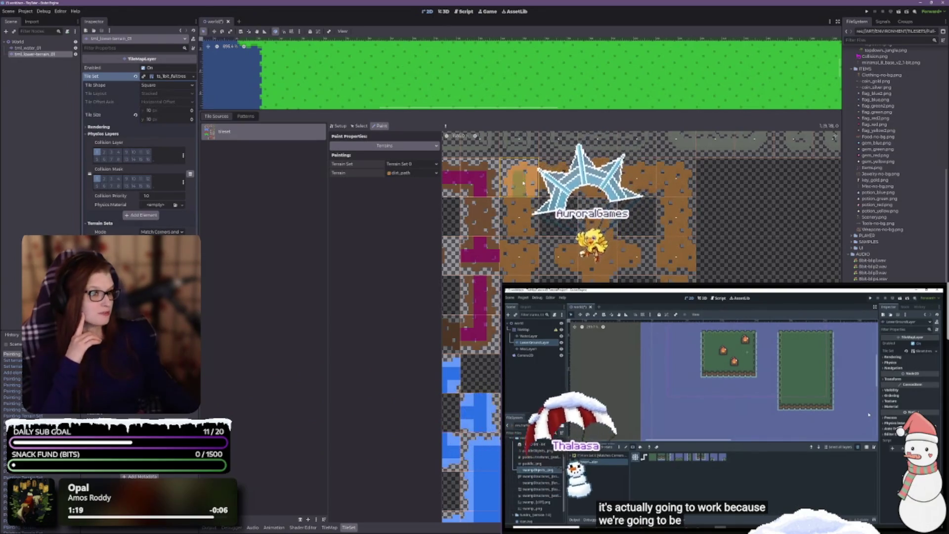
click(552, 178)
click(558, 177)
click(571, 177)
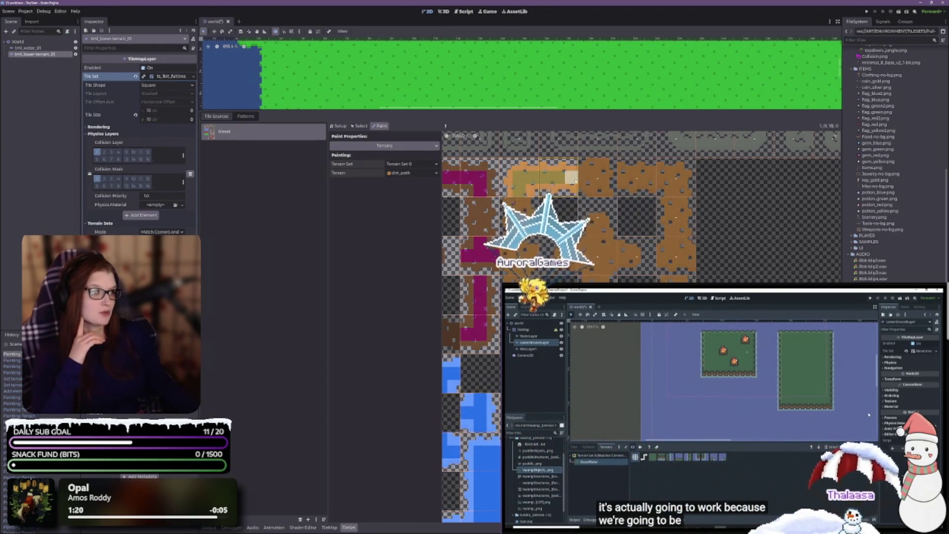
click(585, 177)
click(597, 177)
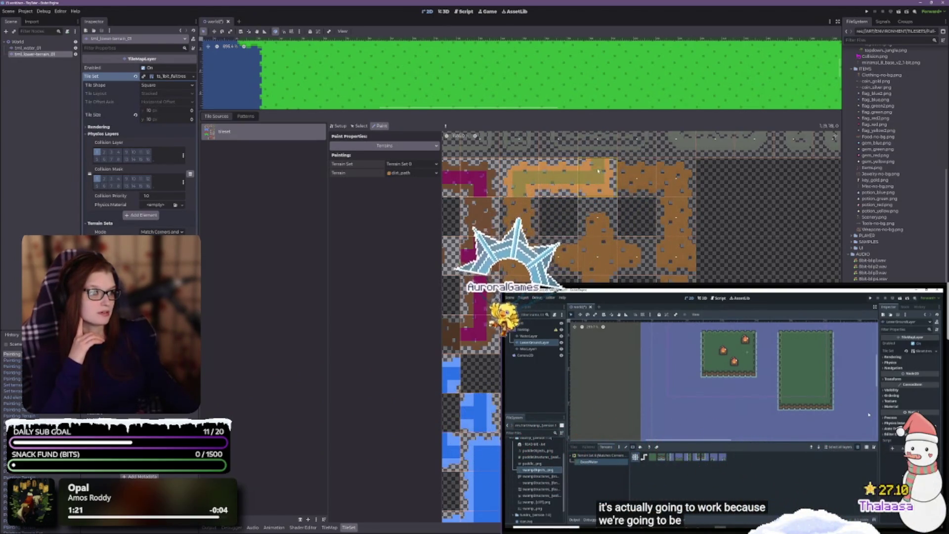
click(600, 229)
- Assign dirt_path to the cross tile, the tile beside the magenta piece, and the bottom and top-right tiles
click(575, 254)
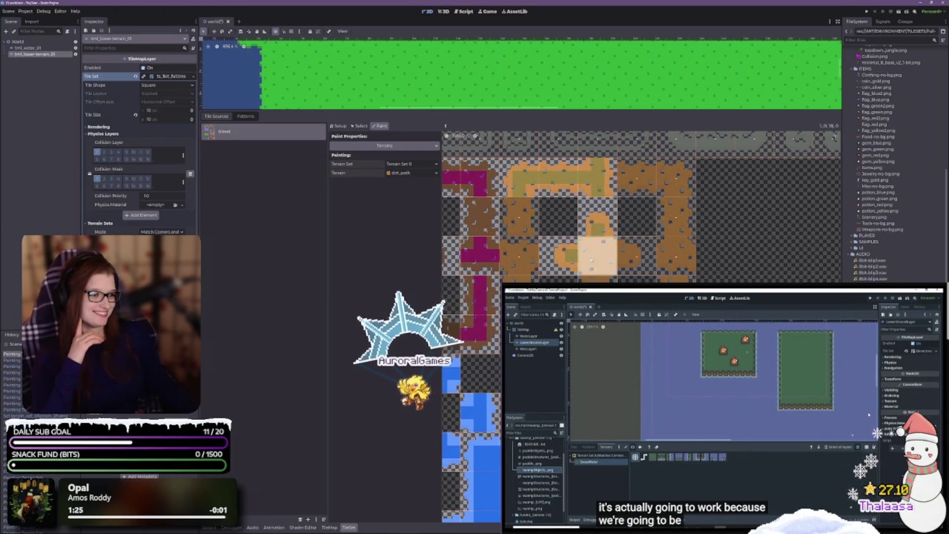
click(593, 250)
click(604, 262)
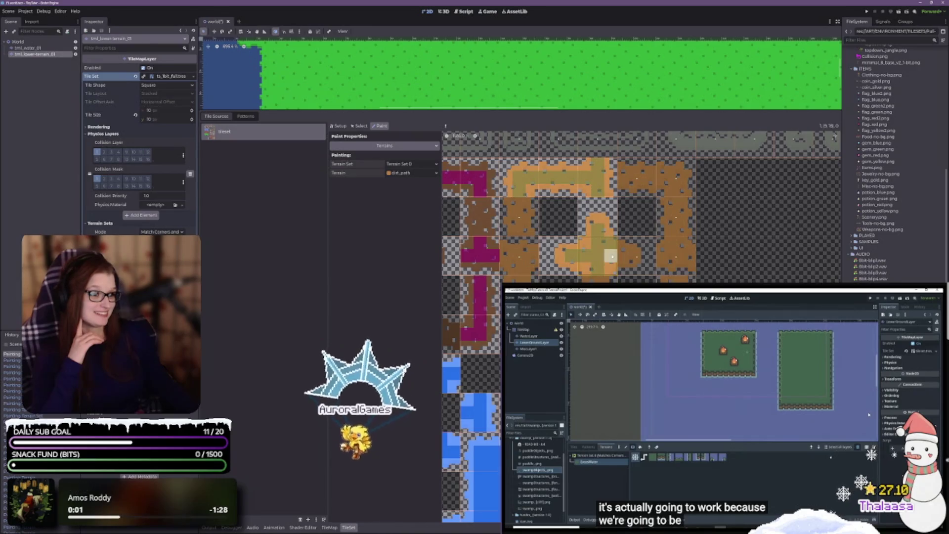
click(611, 250)
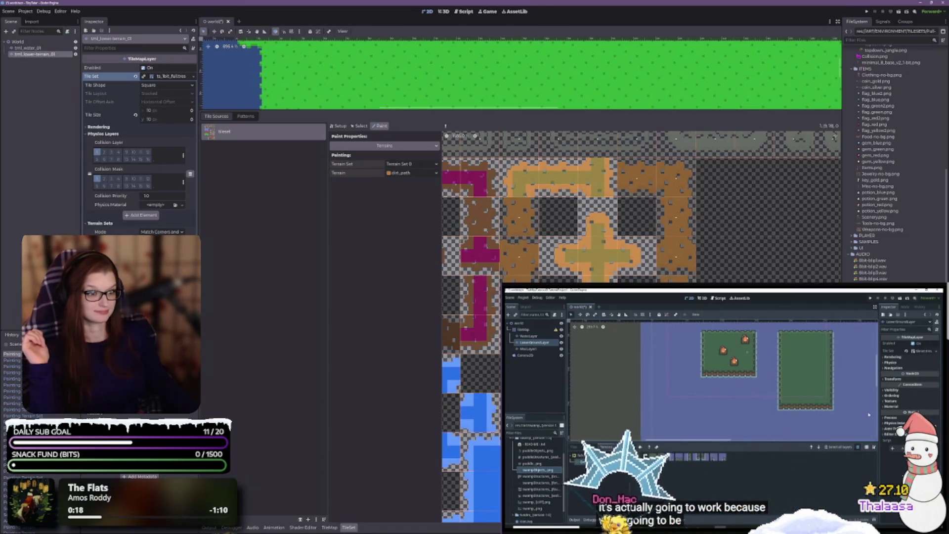
click(506, 256)
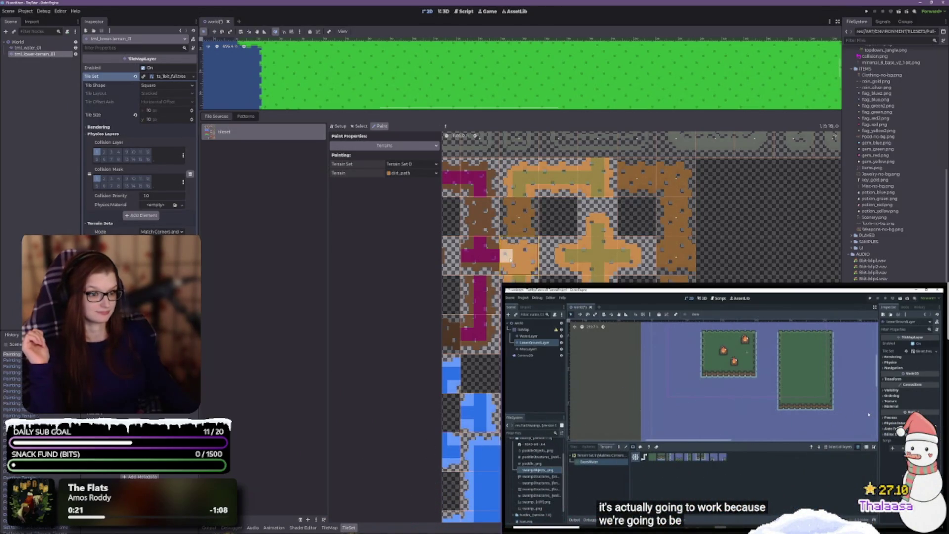
click(517, 271)
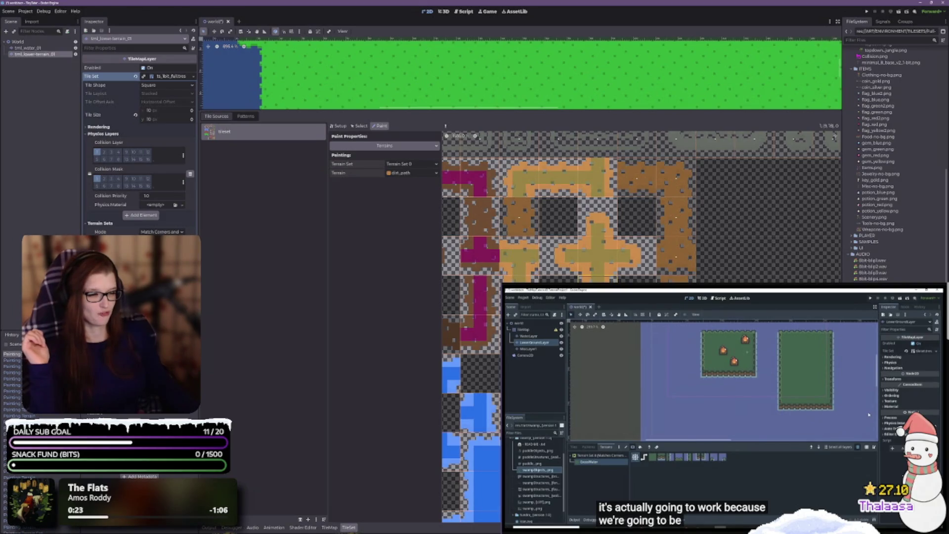
scroll(641, 326, right, 2)
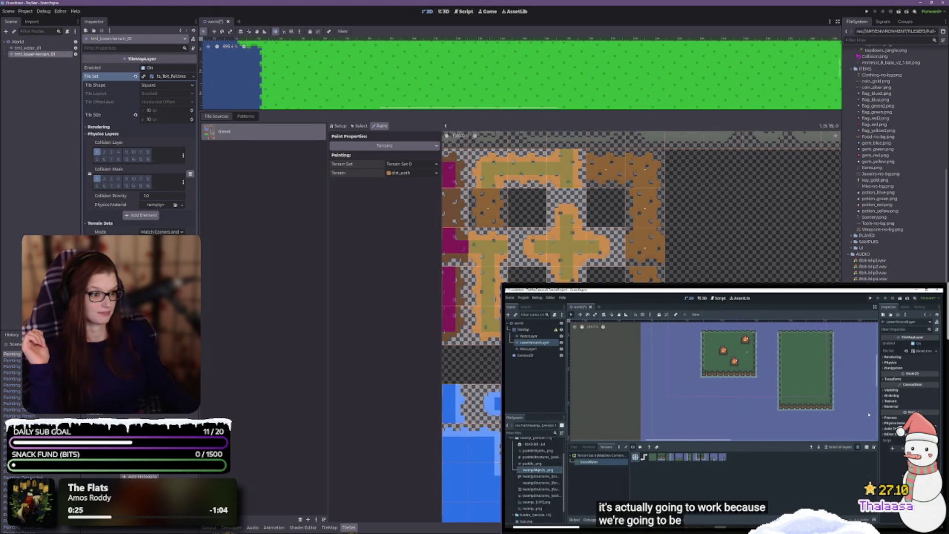
click(645, 275)
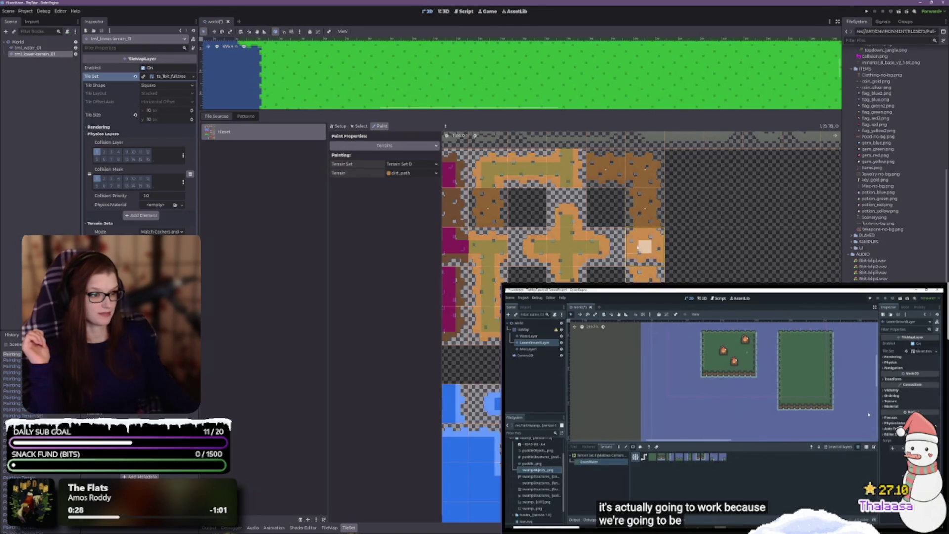
drag(630, 247, 659, 246)
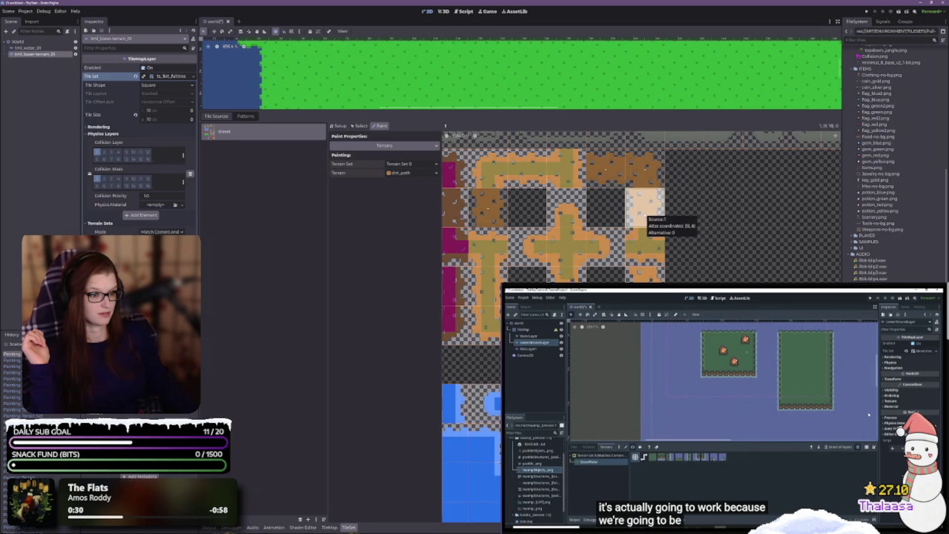
click(648, 182)
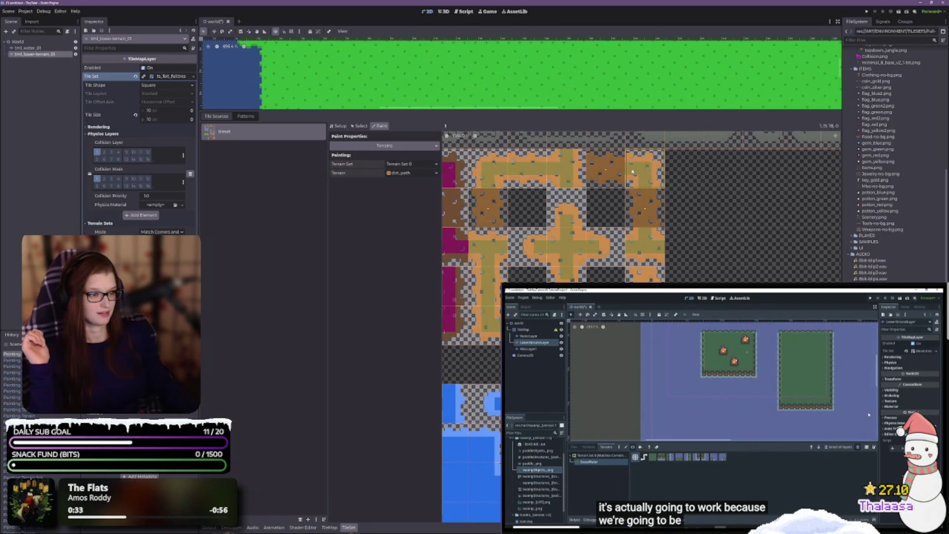
click(632, 171)
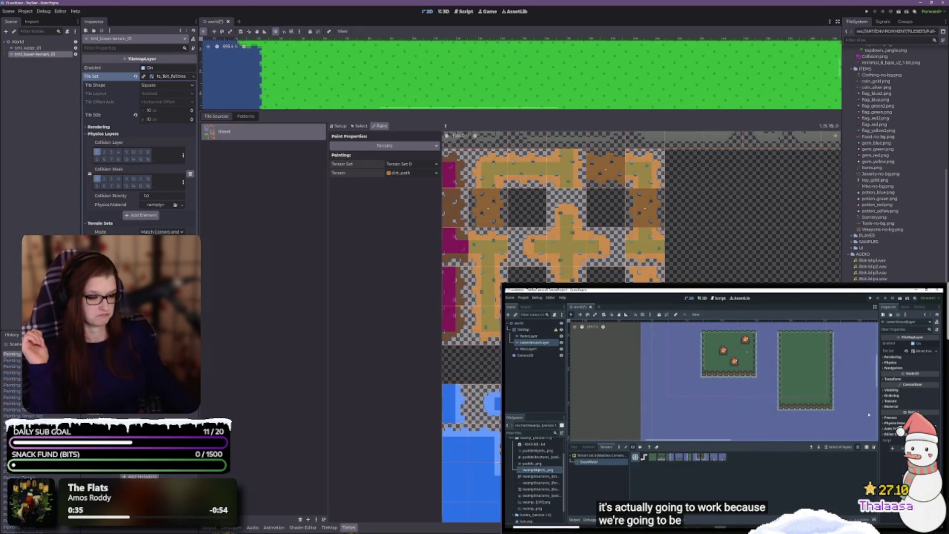
- Mark the top-left and middle red dirt tiles as dirt_path, then save the world scene
scroll(567, 272, down, 3)
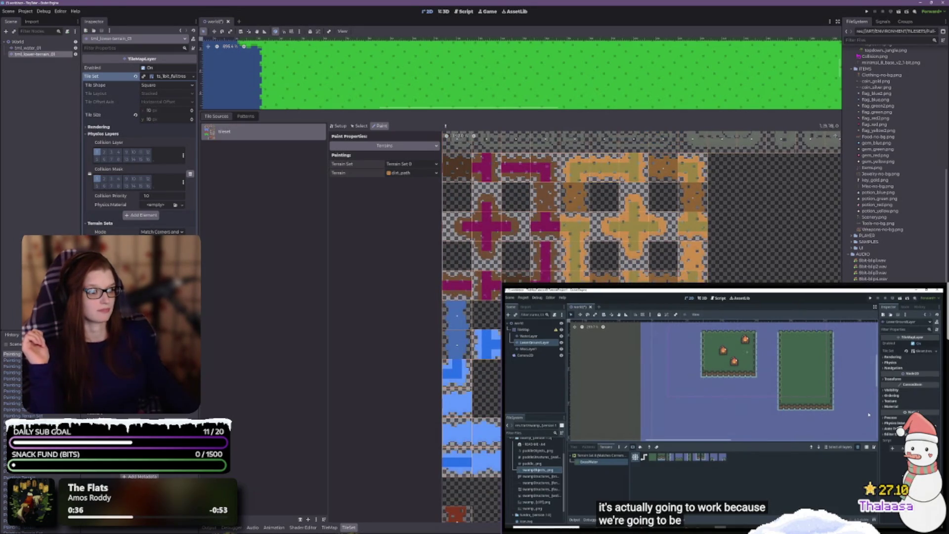
scroll(641, 207, down, 3)
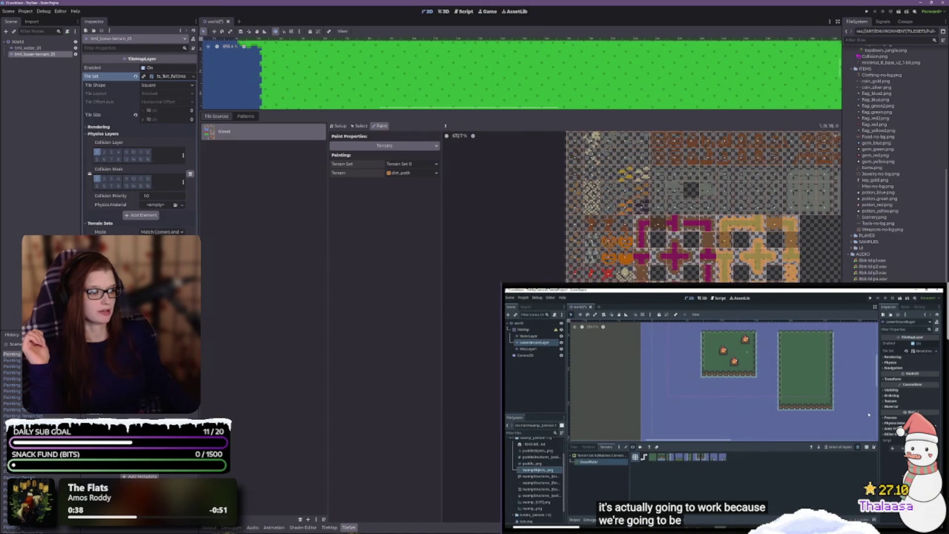
scroll(674, 207, up, 5)
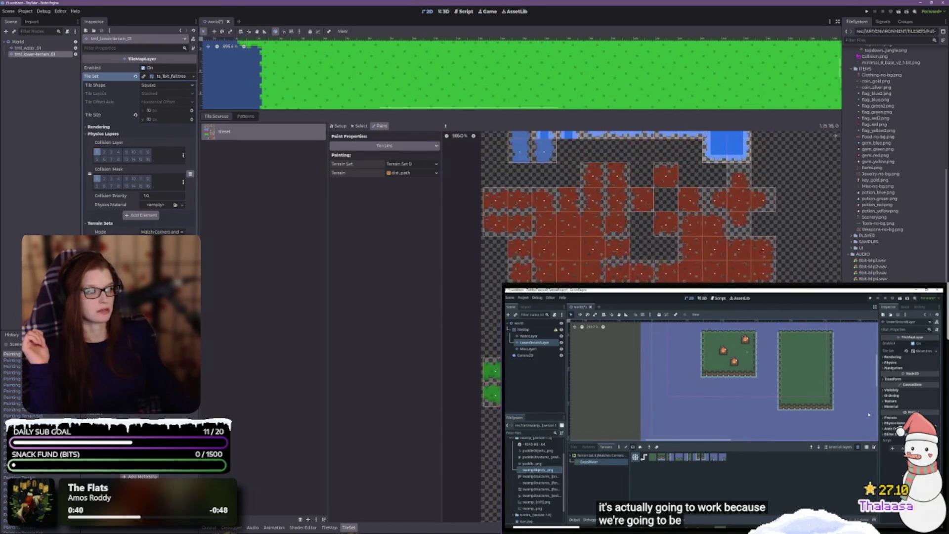
scroll(637, 205, up, 2)
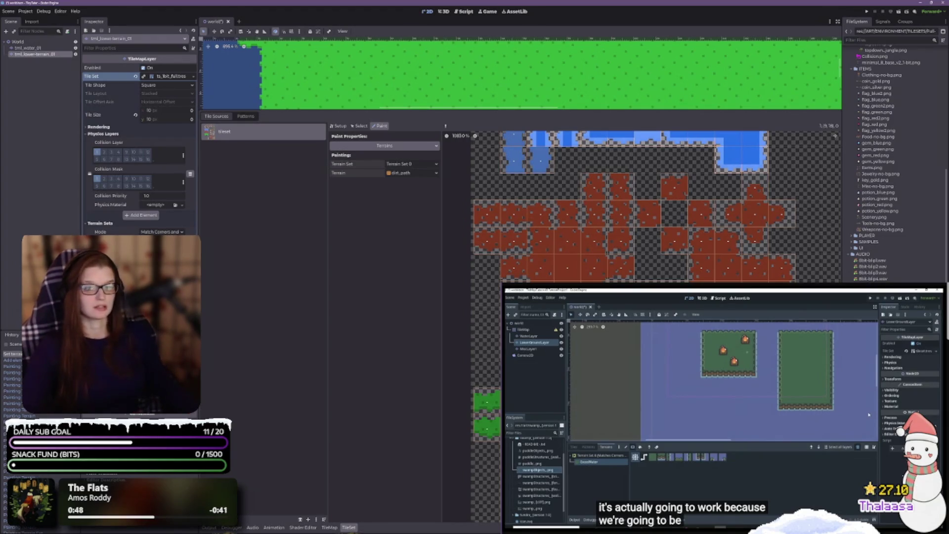
click(486, 221)
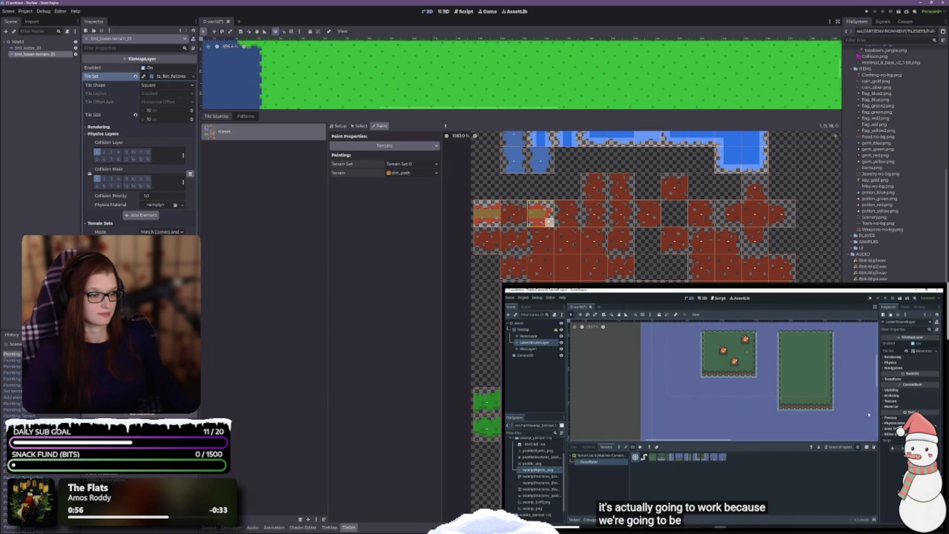
scroll(553, 230, up, 3)
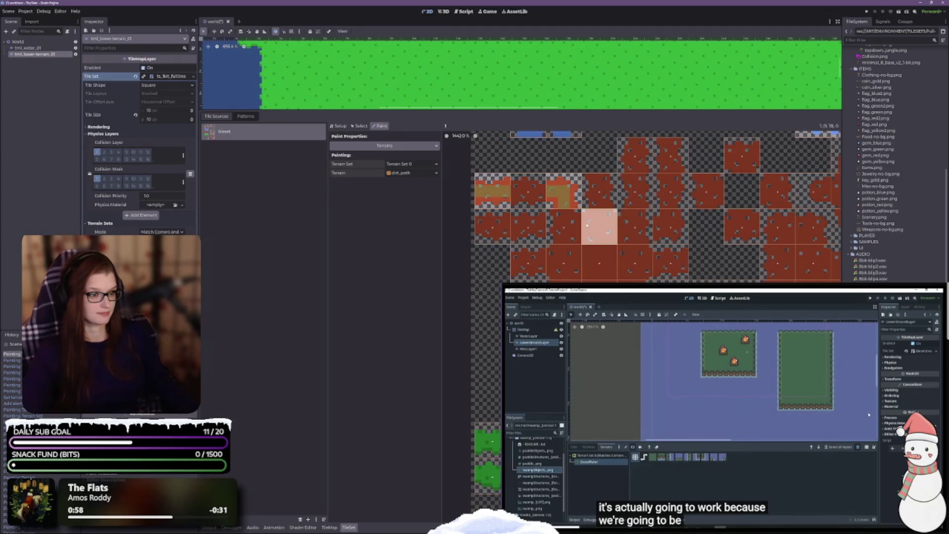
mouse_move(565, 237)
mouse_down()
mouse_move(574, 226)
mouse_move(563, 263)
mouse_move(563, 249)
mouse_move(576, 260)
mouse_up()
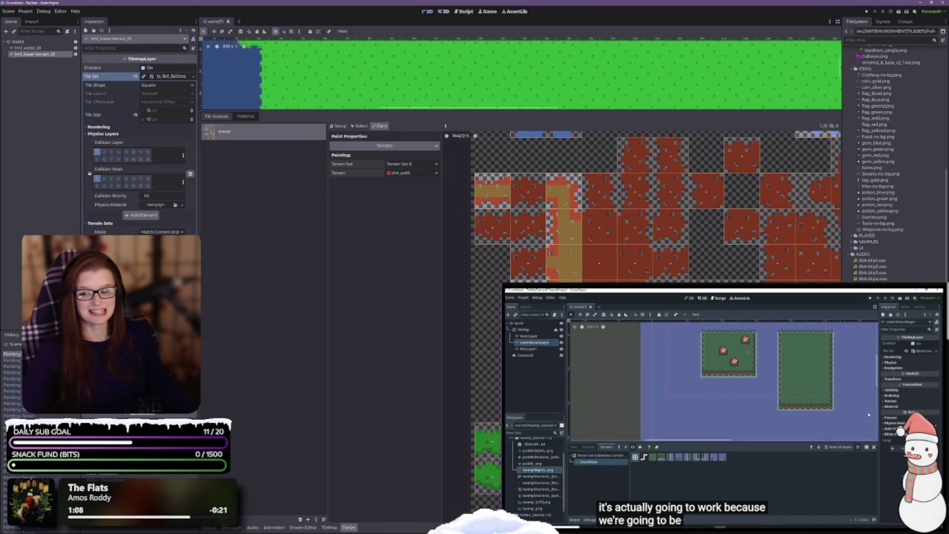
key(ctrl+s)
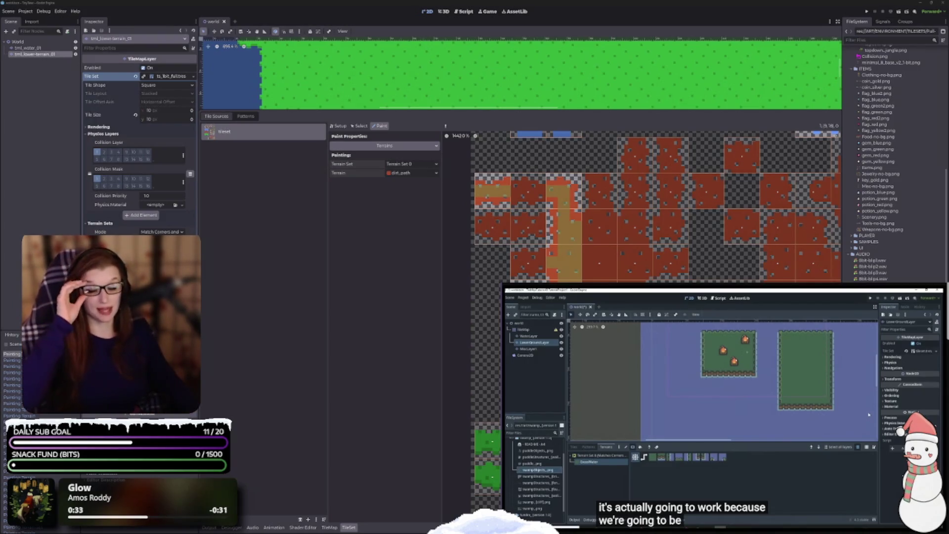
- Scroll the tileset atlas down and right to bring the grass tiles into view
scroll(655, 207, down, 2)
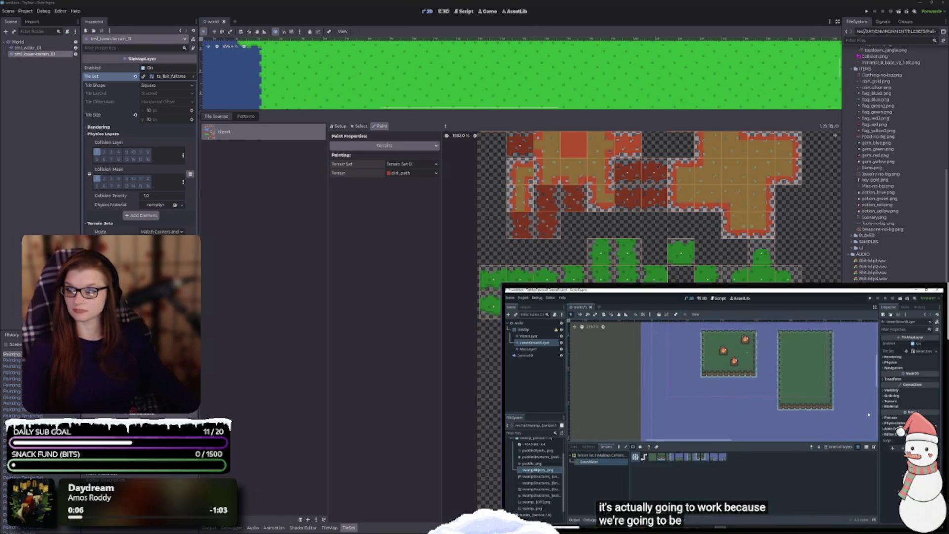
scroll(637, 207, right, 2)
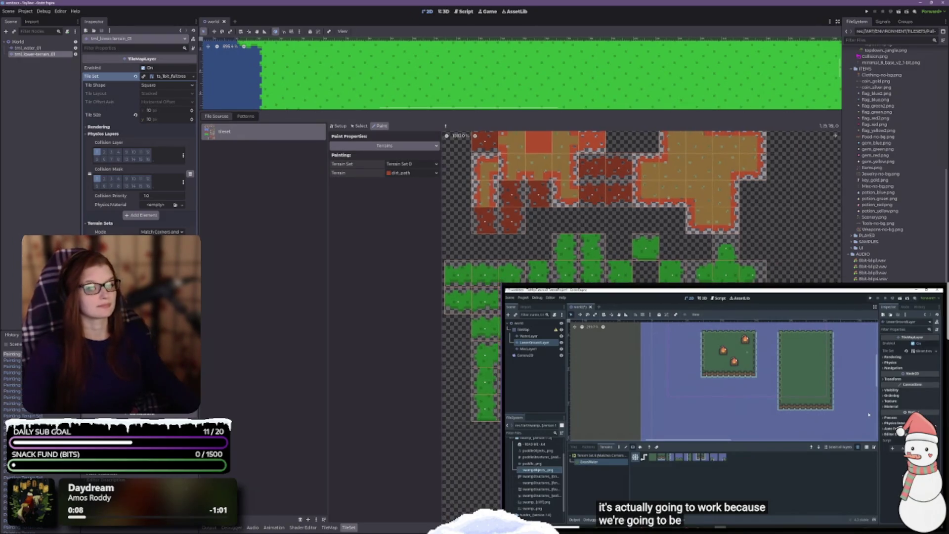
- Add a new grass terrain element to Terrain Set 0 and mark bits on the top-left grass tile
click(143, 215)
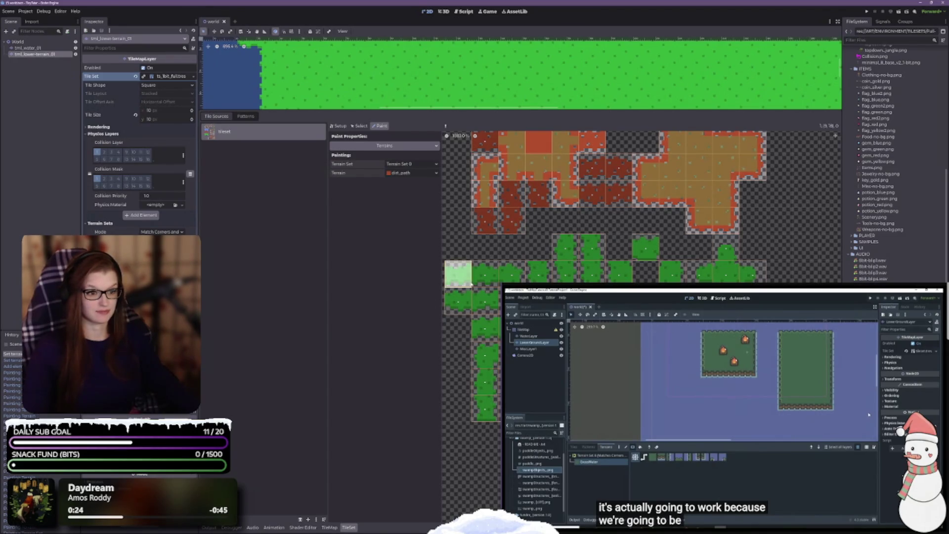
click(452, 277)
click(452, 277)
scroll(482, 299, up, 1)
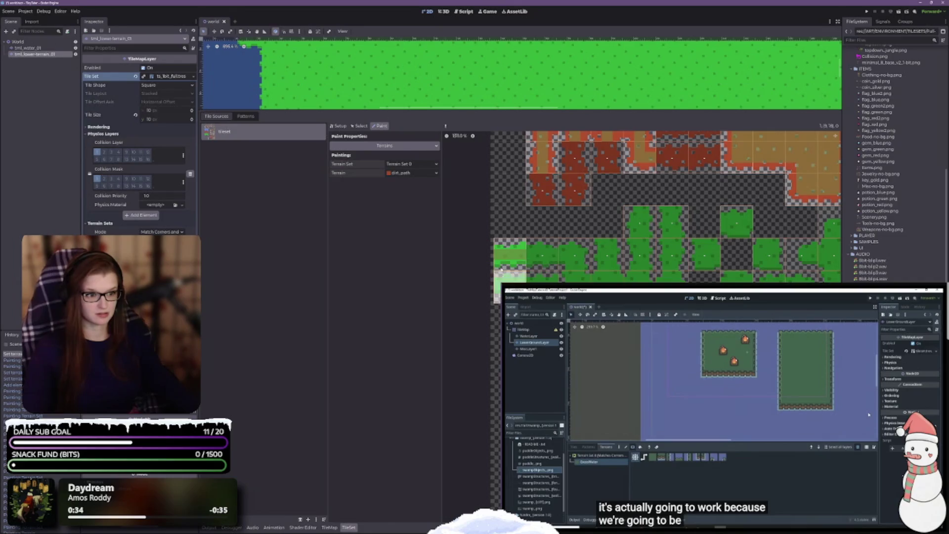
- Adjust the top-left grass tile's terrain bits, clearing the stray stripe, and open the terrain choice
click(516, 258)
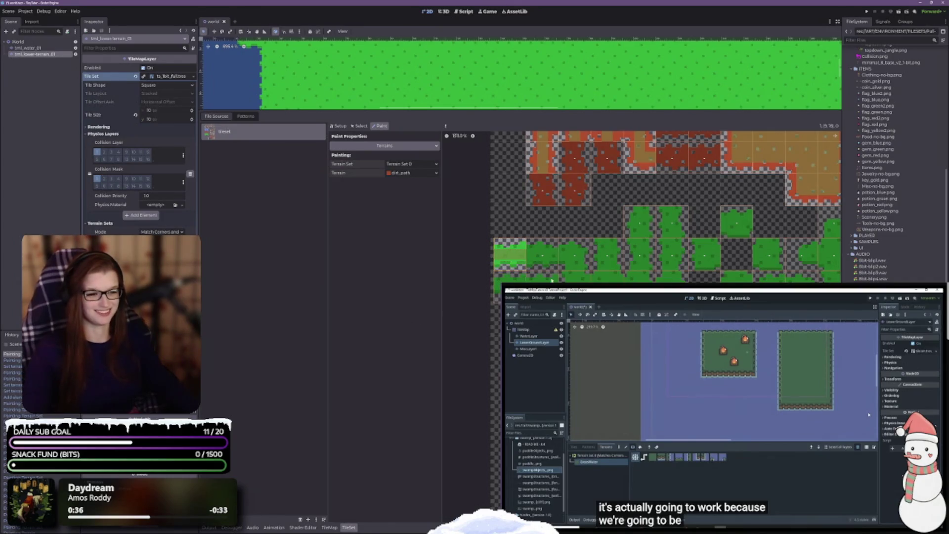
scroll(593, 273, right, 1)
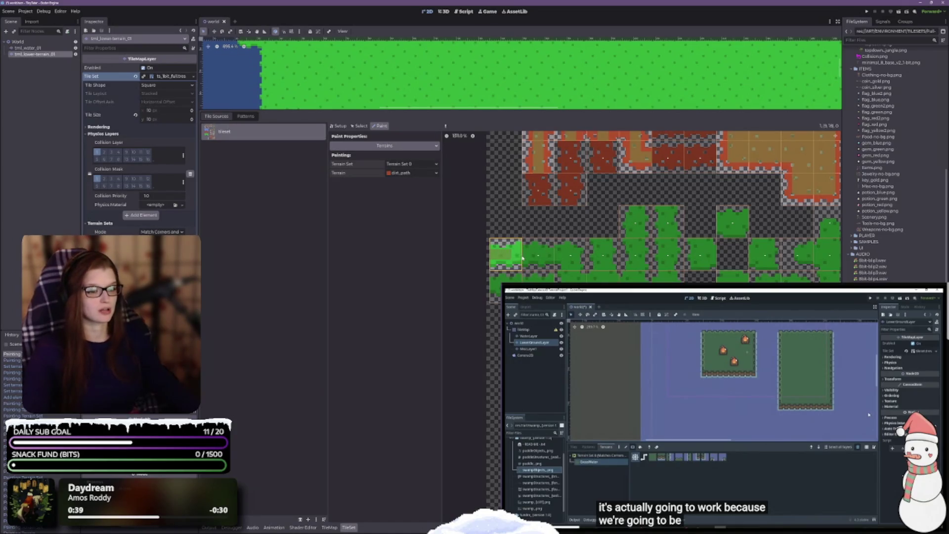
click(499, 256)
click(412, 172)
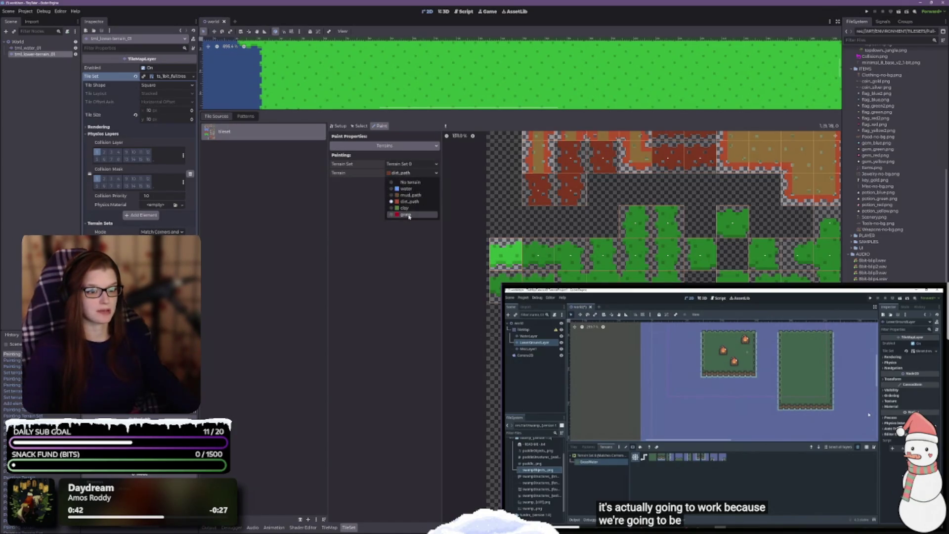
- Switch painting to grass and mark grass peering bits on the first grass-edge tiles
click(410, 215)
mouse_move(494, 253)
mouse_down()
mouse_move(571, 254)
mouse_move(571, 281)
mouse_up()
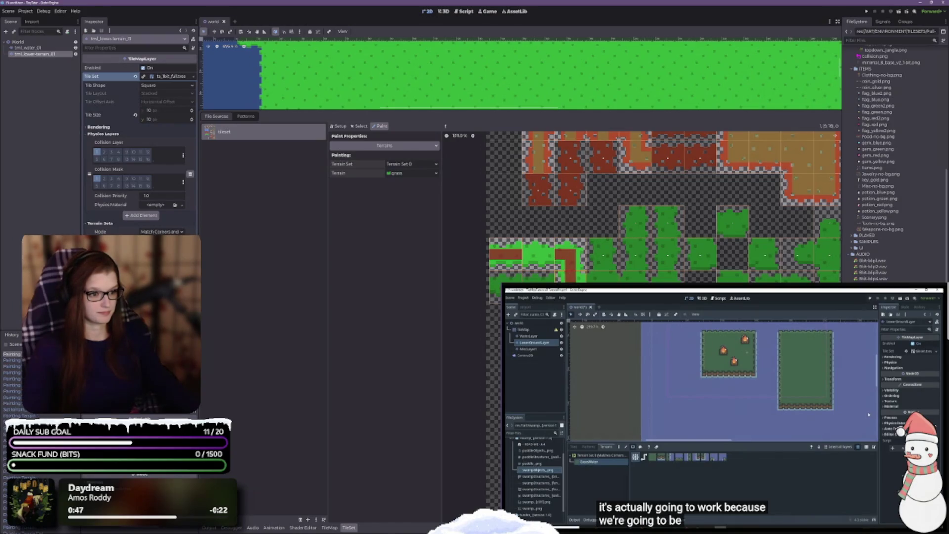
scroll(566, 307, up, 1)
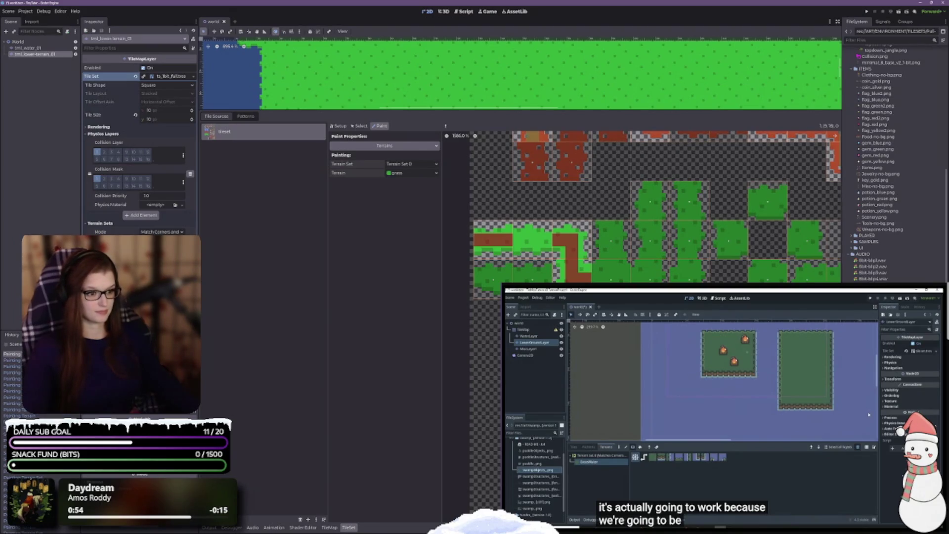
scroll(644, 205, down, 2)
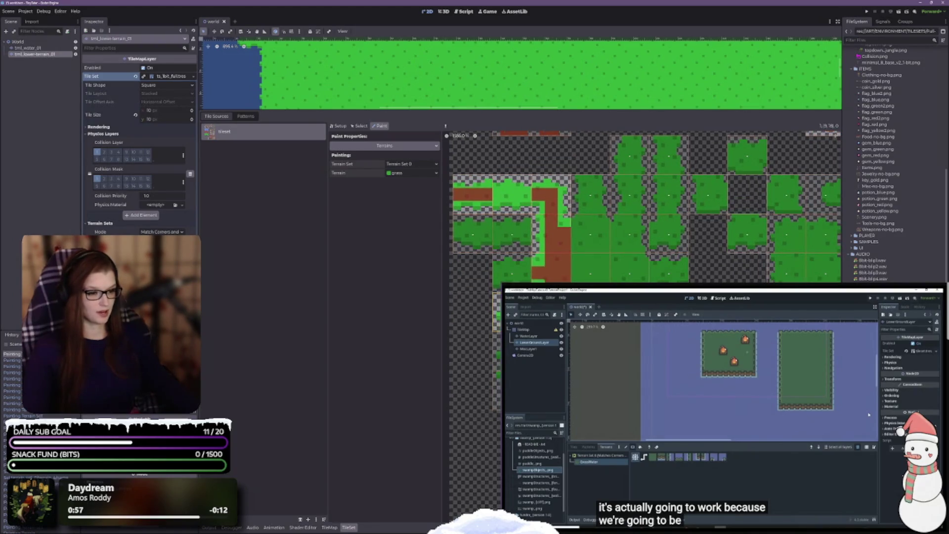
scroll(641, 205, right, 2)
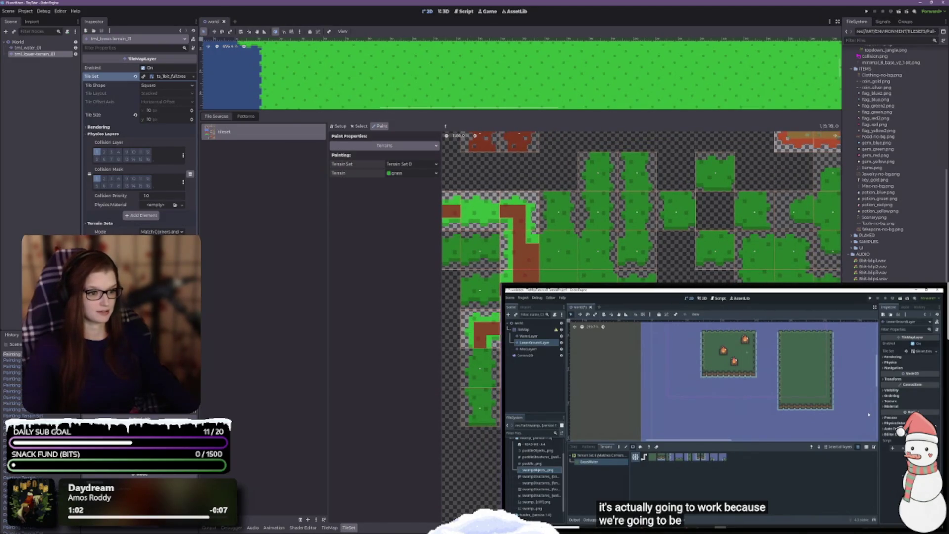
mouse_move(545, 252)
mouse_down()
mouse_move(558, 236)
mouse_move(547, 266)
mouse_move(597, 250)
mouse_move(597, 262)
mouse_up()
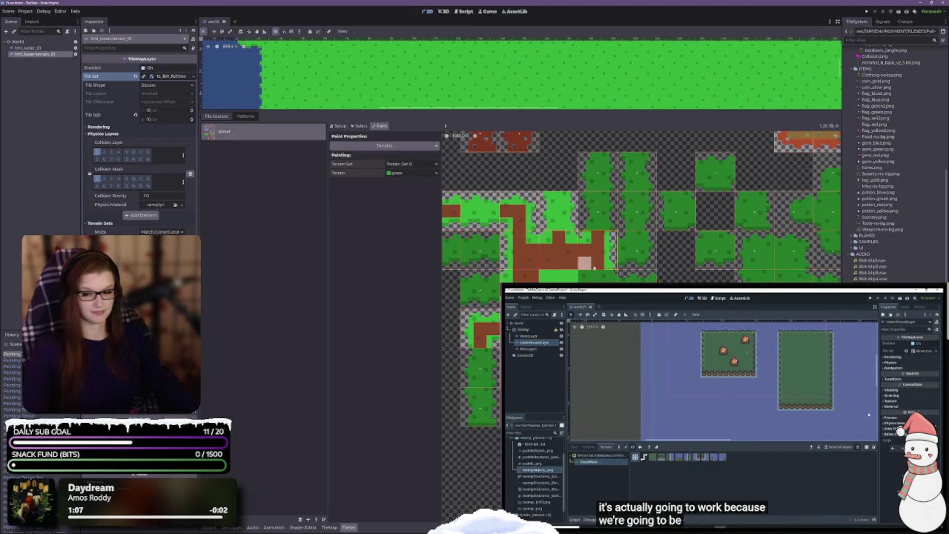
click(584, 263)
- Set grass bits on one tile's bottom row and another tile's centre and right-middle
scroll(588, 264, right, 2)
scroll(568, 262, down, 1)
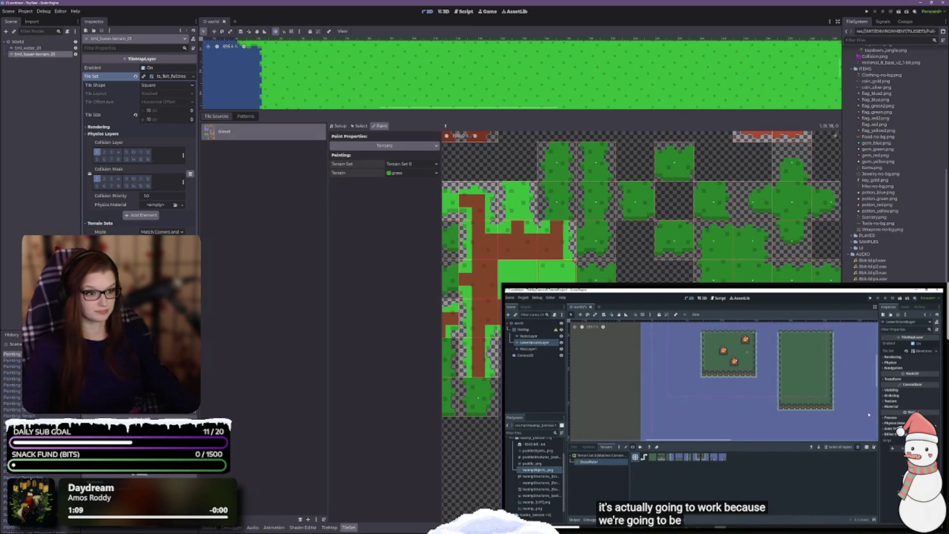
click(550, 276)
click(557, 266)
click(544, 267)
click(568, 278)
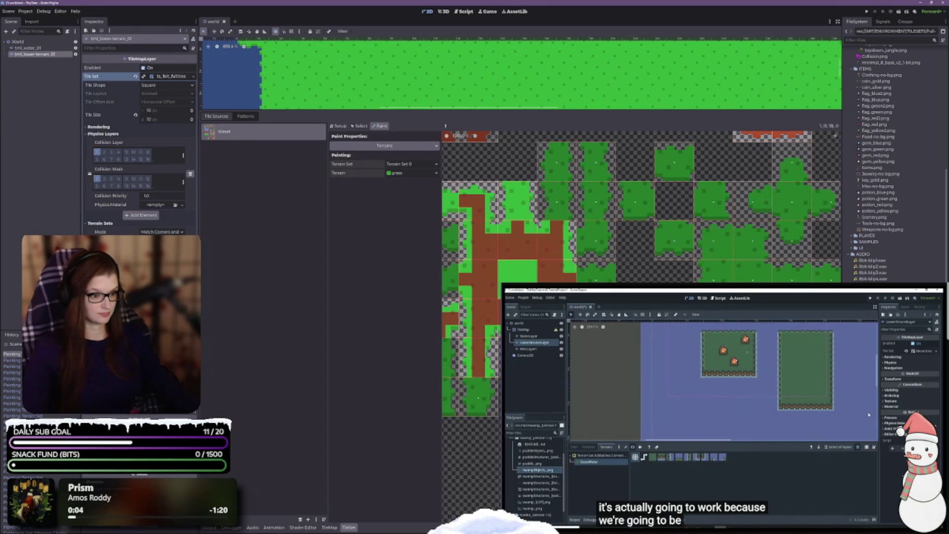
scroll(681, 275, left, 3)
scroll(681, 275, up, 1)
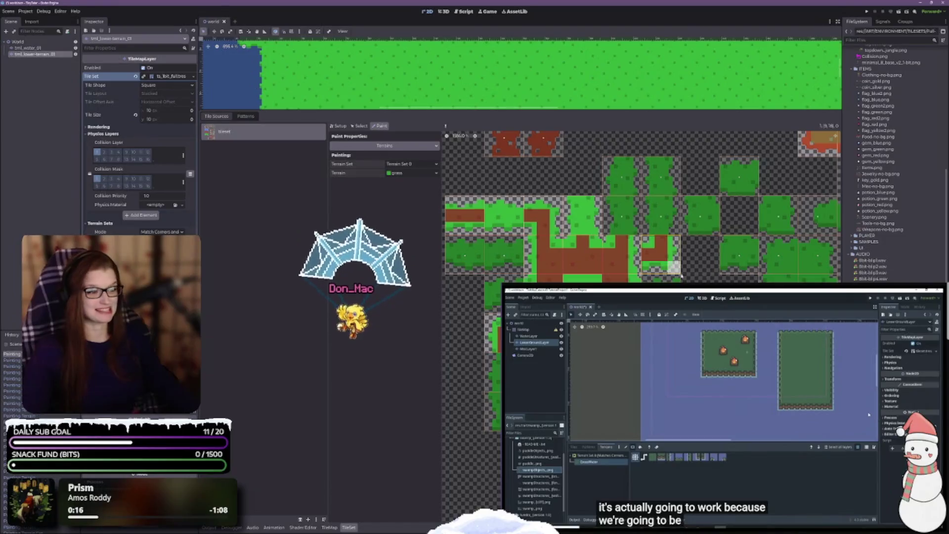
drag(701, 202, 703, 223)
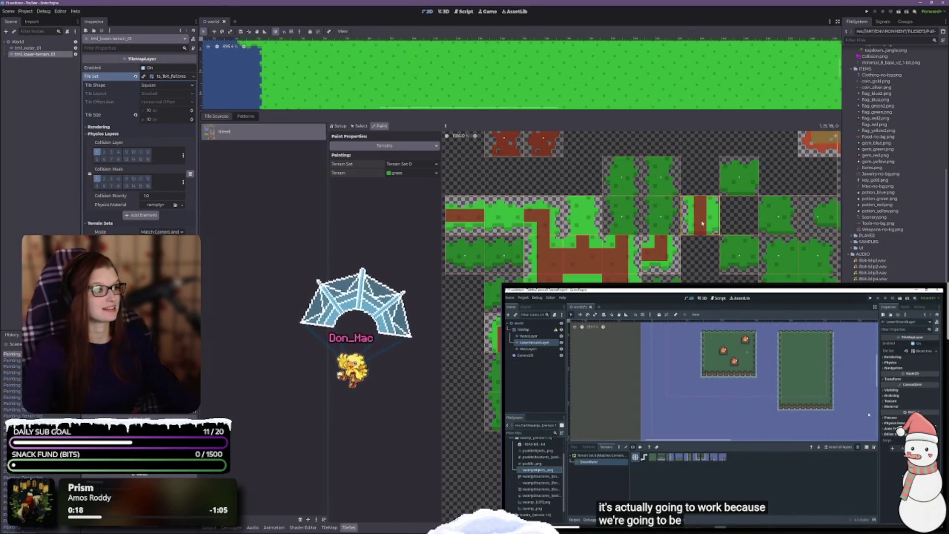
click(713, 214)
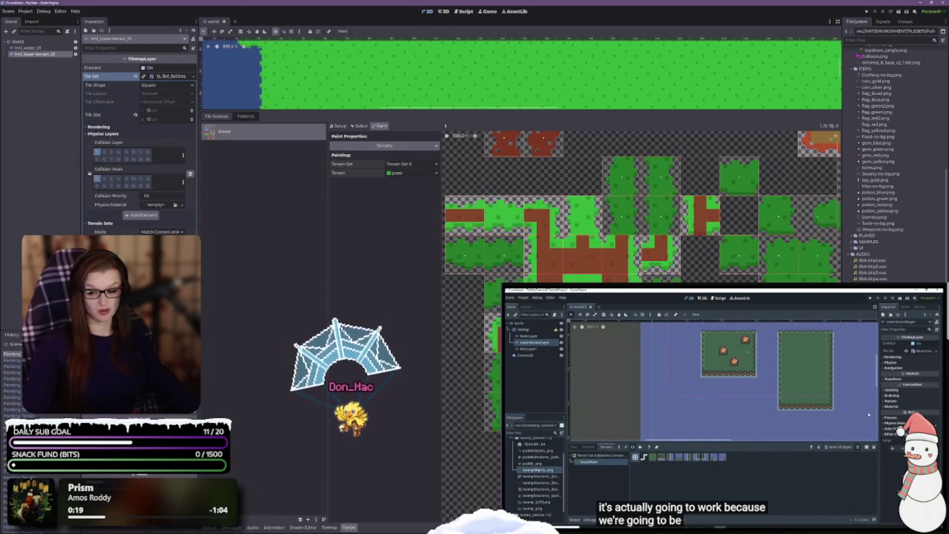
- Erase a wrongly assigned terrain bit from an atlas tile
scroll(705, 224, right, 3)
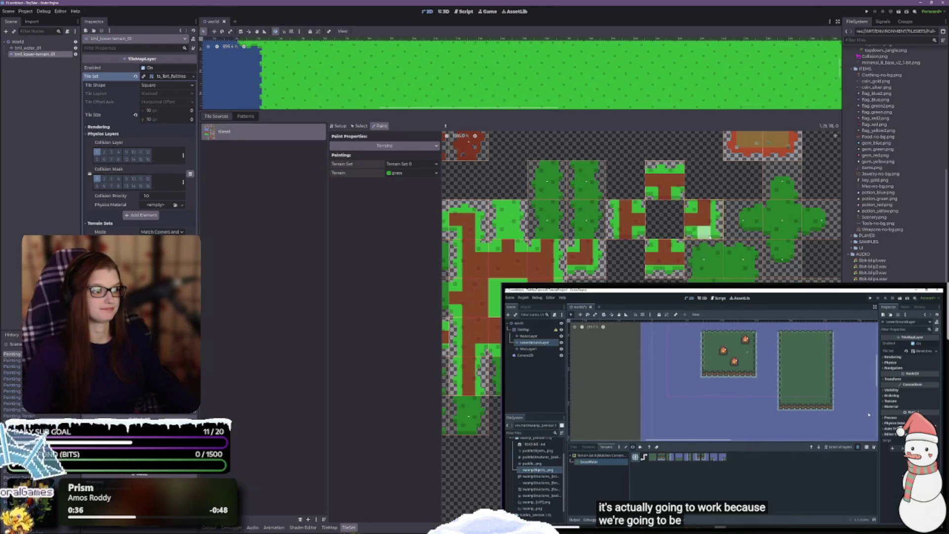
scroll(641, 207, up, 1)
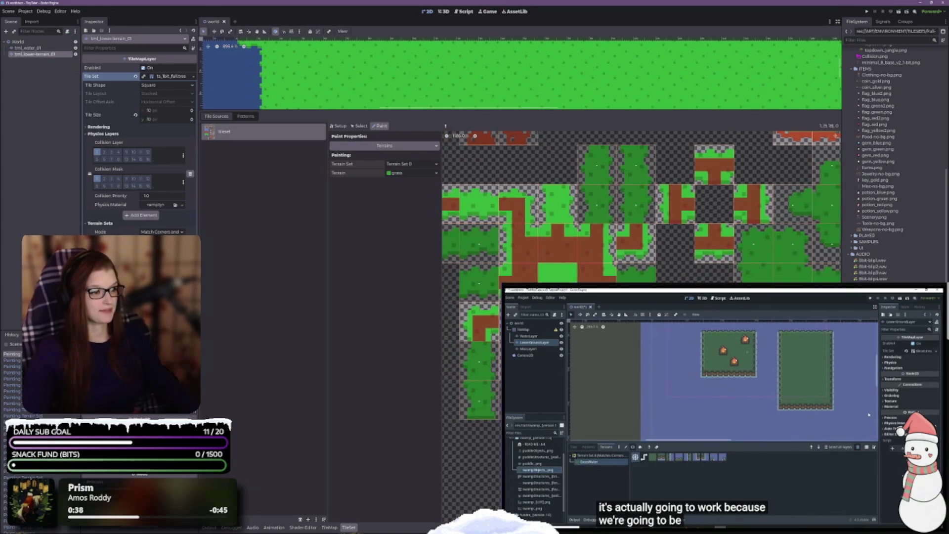
scroll(641, 207, right, 2)
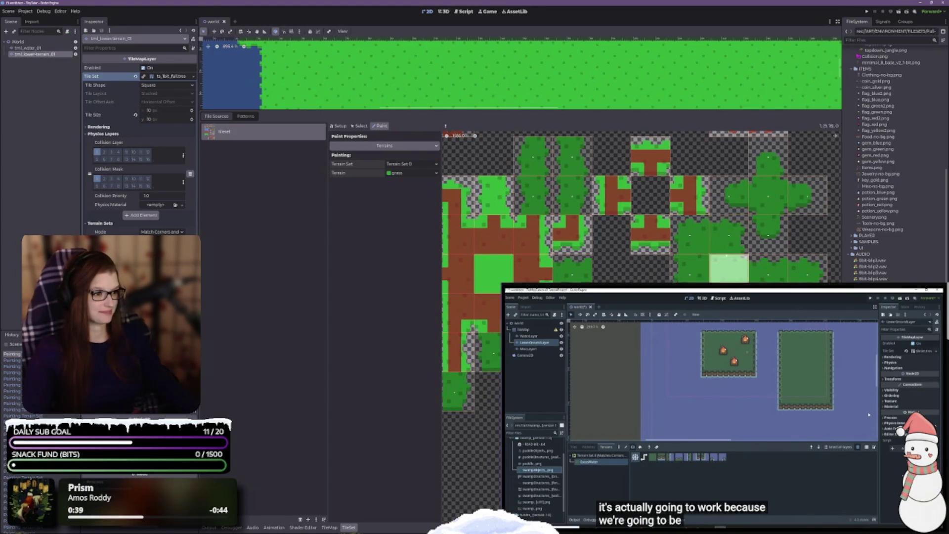
right_click(697, 240)
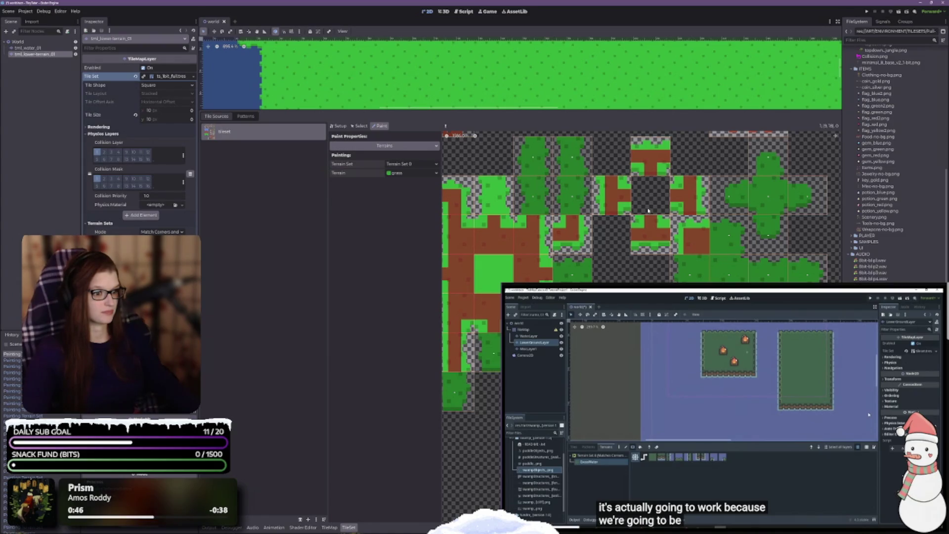
- Paint grass terrain bits across the bottom-row atlas tiles
scroll(757, 257, left, 4)
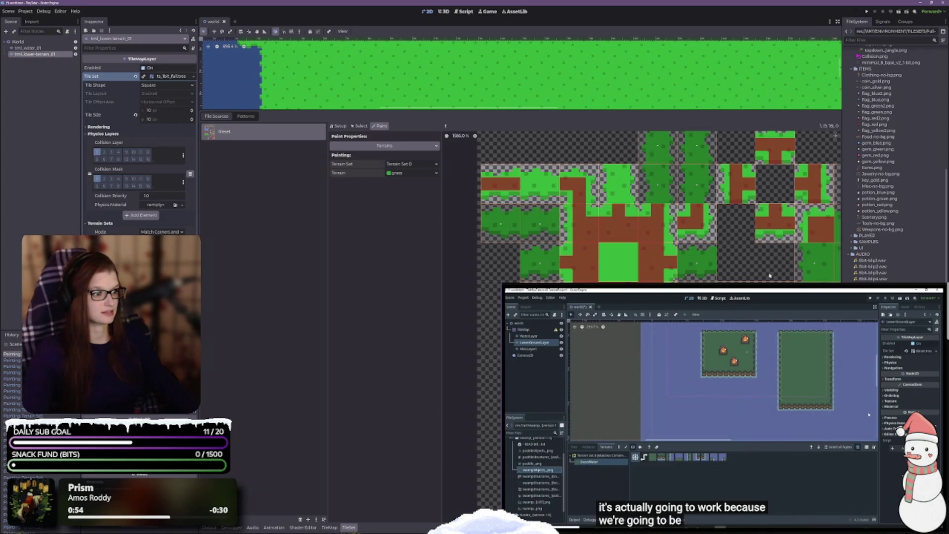
scroll(769, 275, up, 5)
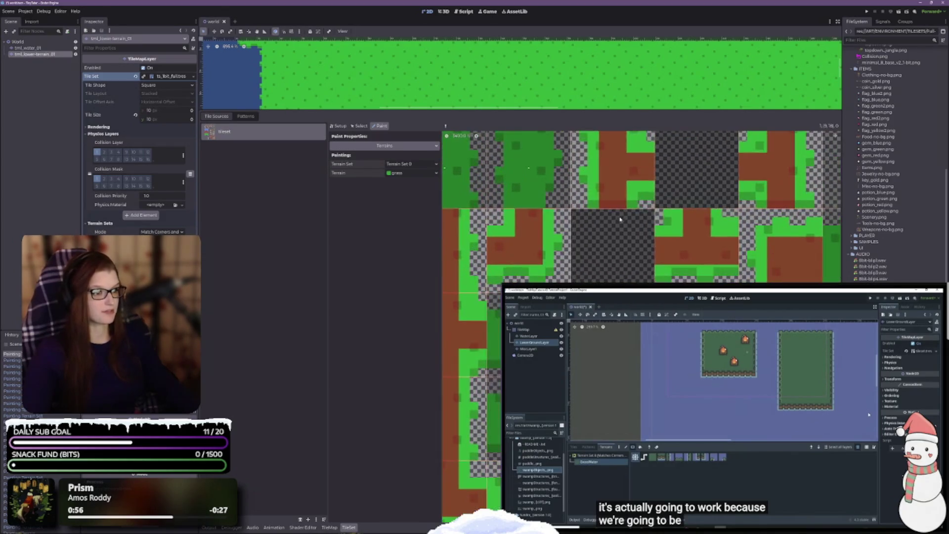
scroll(753, 251, down, 3)
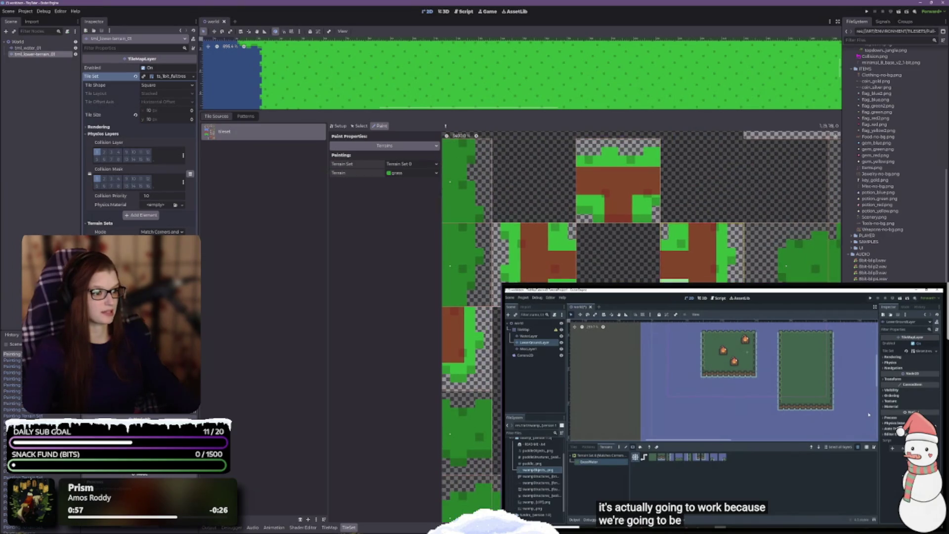
scroll(753, 251, down, 3)
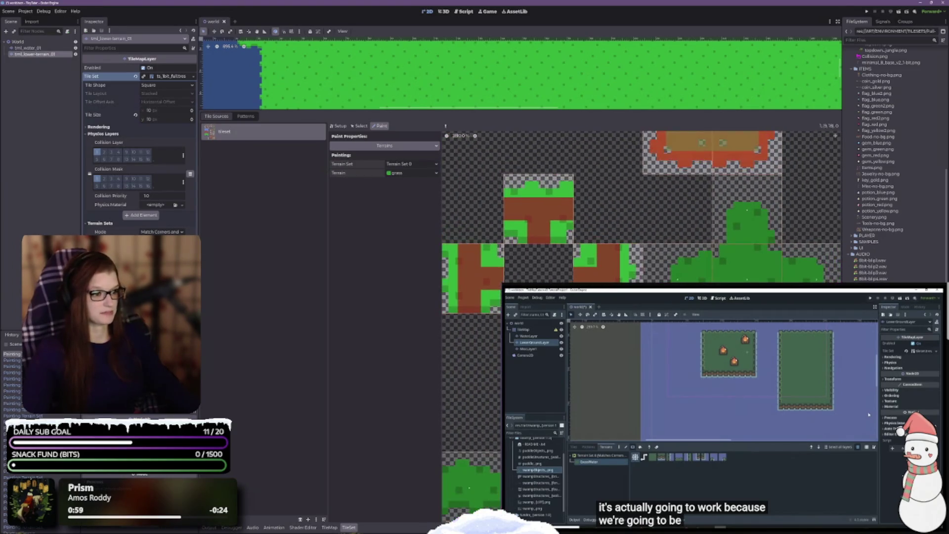
scroll(625, 265, down, 2)
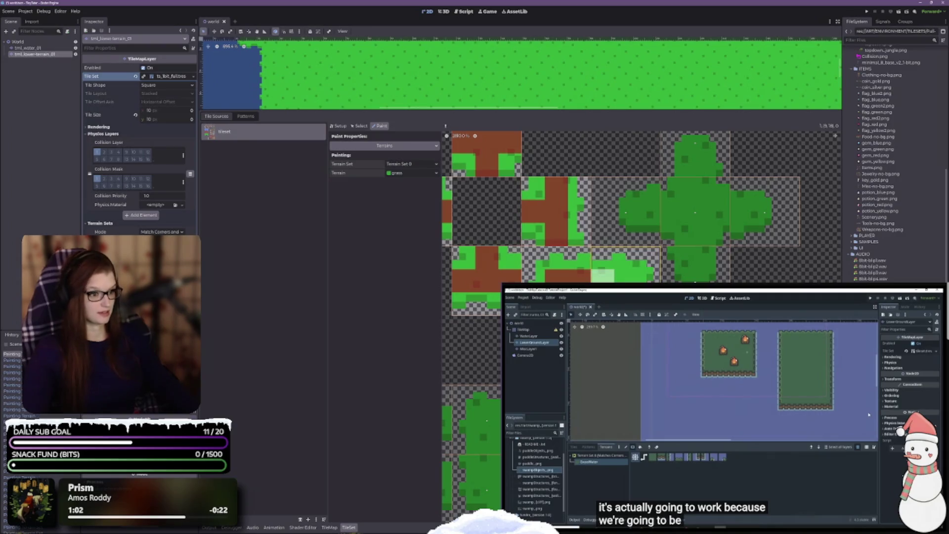
scroll(625, 264, down, 2)
drag(553, 265, 624, 264)
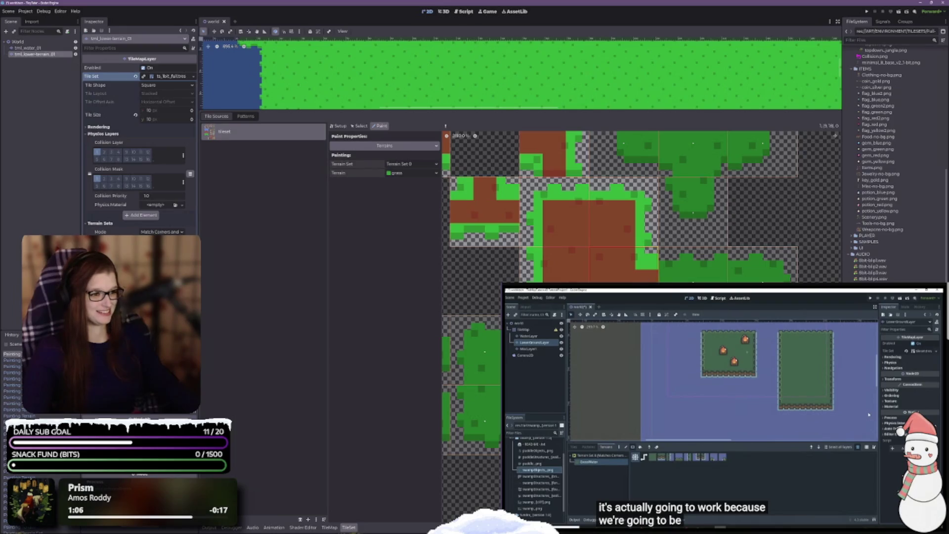
- Set grass bits on the remaining tiles and along the atlas's bottom strip
scroll(637, 271, down, 2)
click(559, 248)
mouse_move(559, 247)
mouse_down()
mouse_move(546, 265)
mouse_move(546, 241)
mouse_move(546, 279)
mouse_move(637, 279)
mouse_move(613, 267)
mouse_move(632, 245)
mouse_move(615, 242)
mouse_move(659, 237)
mouse_move(687, 257)
mouse_move(713, 259)
mouse_move(677, 279)
mouse_move(711, 279)
mouse_up()
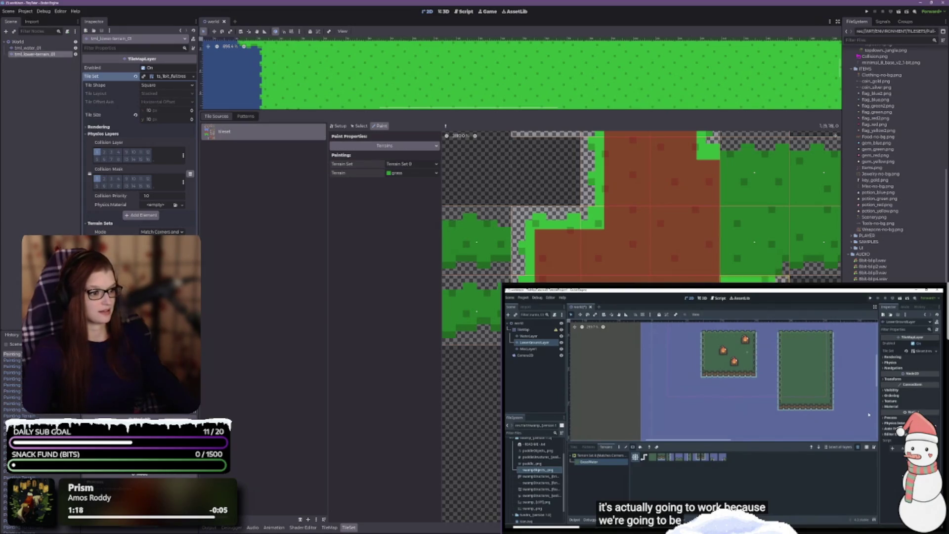
scroll(717, 280, up, 3)
scroll(610, 273, up, 1)
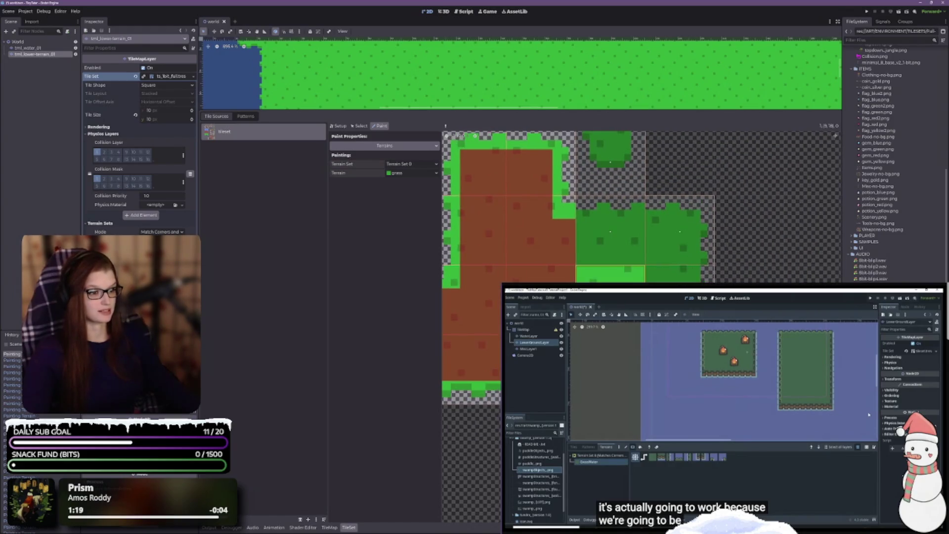
mouse_move(612, 275)
mouse_down()
mouse_move(593, 276)
mouse_move(662, 277)
mouse_move(650, 281)
mouse_move(658, 256)
mouse_move(632, 229)
mouse_move(588, 261)
mouse_move(603, 218)
mouse_move(625, 193)
mouse_move(648, 216)
mouse_move(674, 219)
mouse_move(573, 214)
mouse_move(603, 217)
mouse_move(626, 183)
mouse_up()
- Drag the panel splitter down to enlarge the 2D viewport showing the island
scroll(586, 253, up, 5)
scroll(601, 218, down, 3)
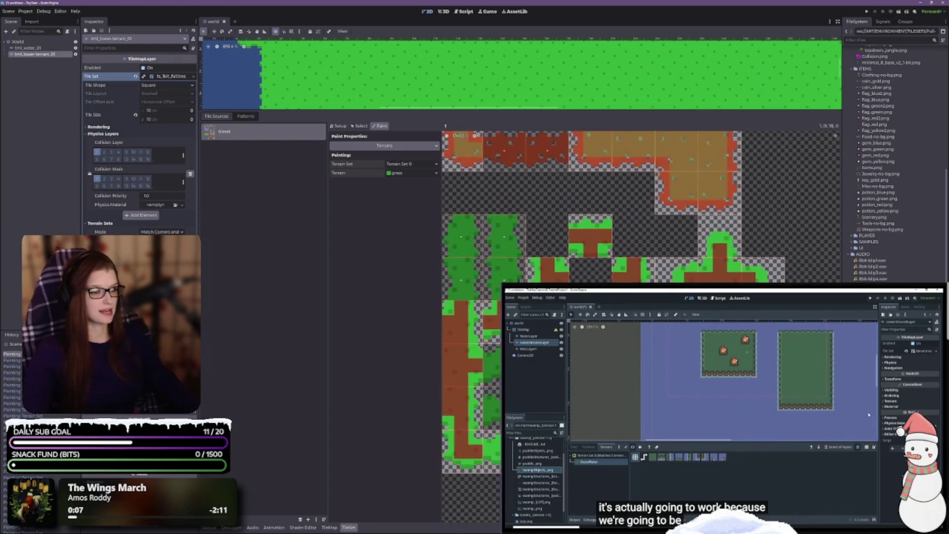
scroll(641, 207, left, 3)
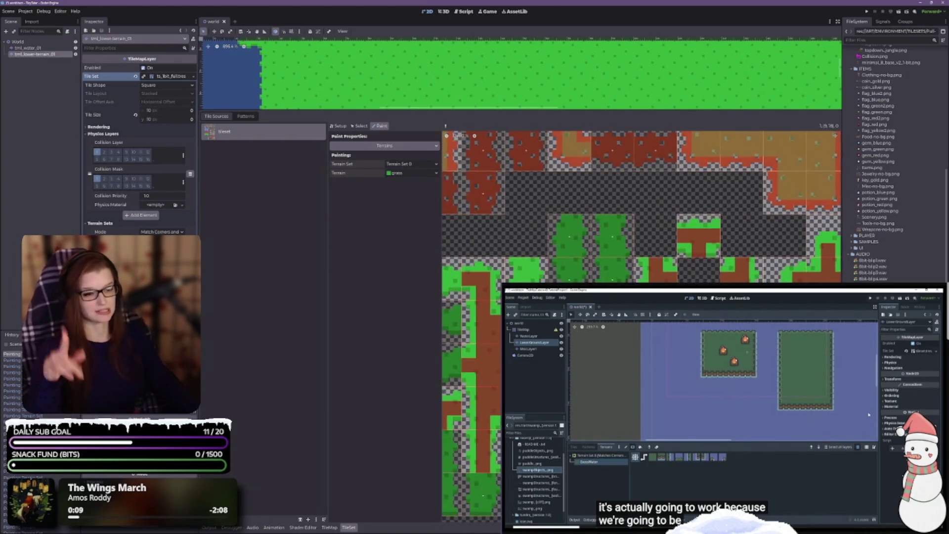
scroll(641, 208, up, 2)
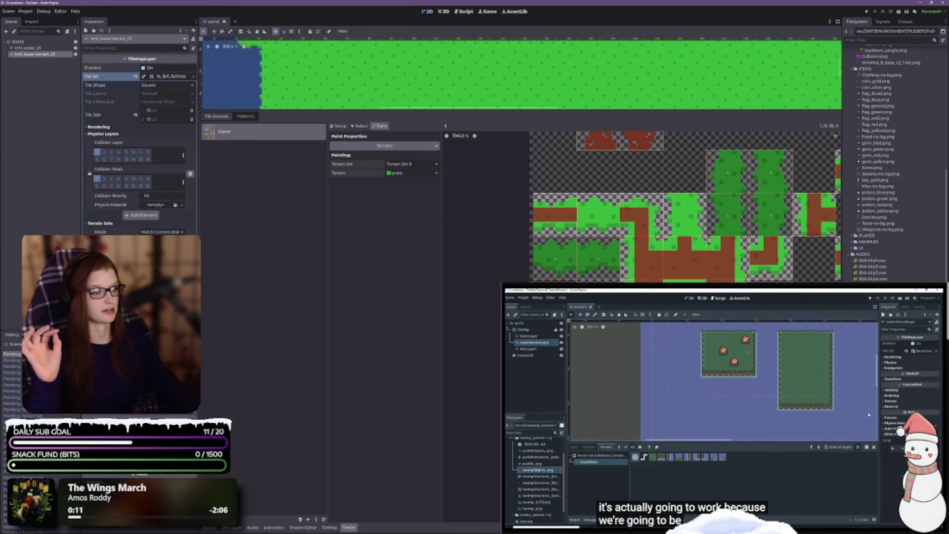
scroll(641, 208, up, 2)
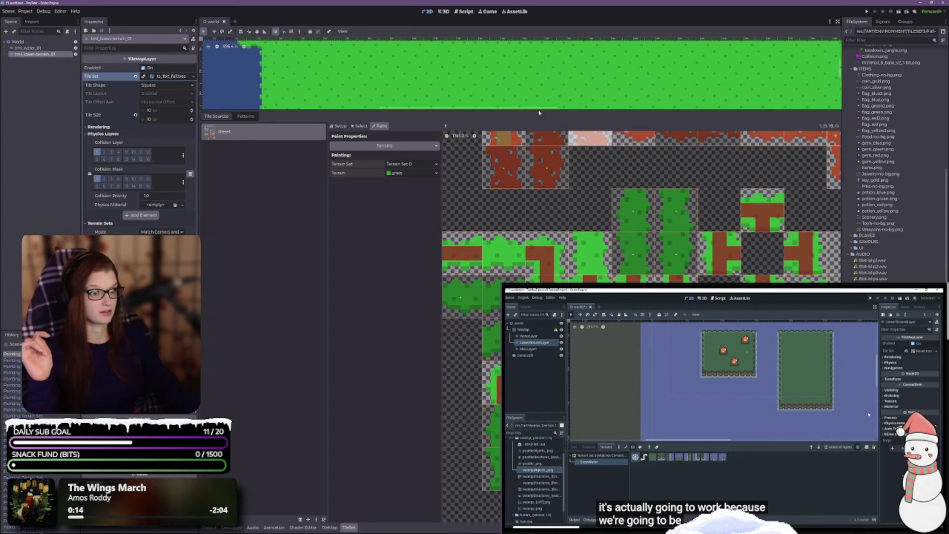
mouse_move(539, 112)
mouse_down()
mouse_move(494, 386)
mouse_move(442, 357)
mouse_up()
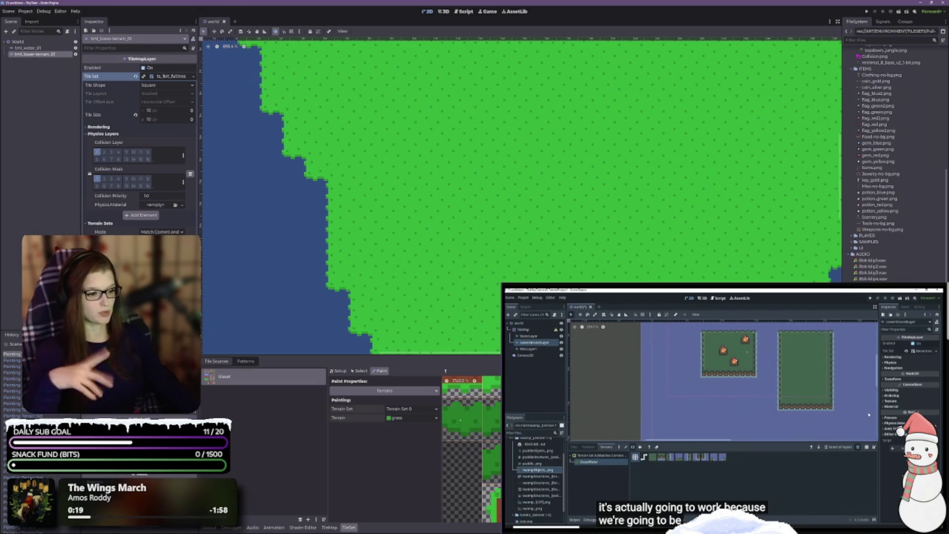
scroll(460, 420, down, 2)
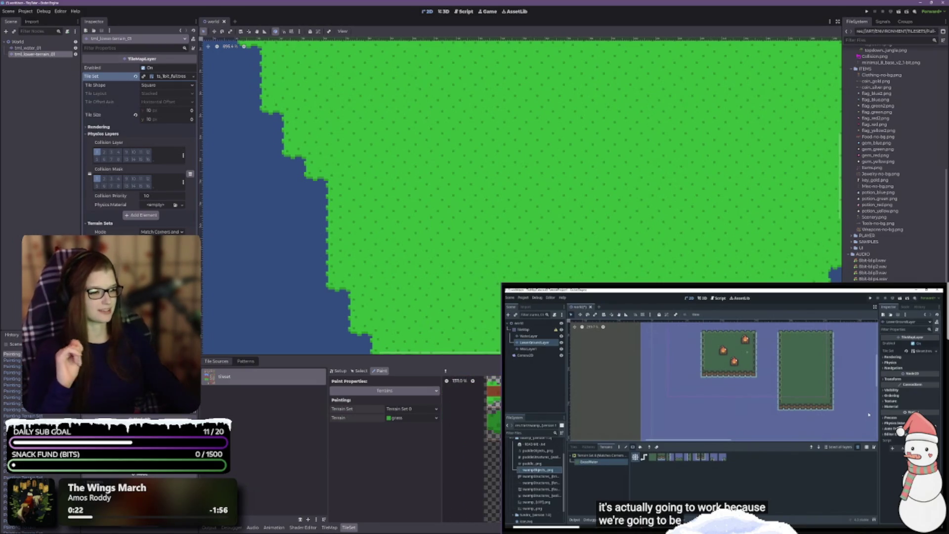
scroll(475, 207, down, 3)
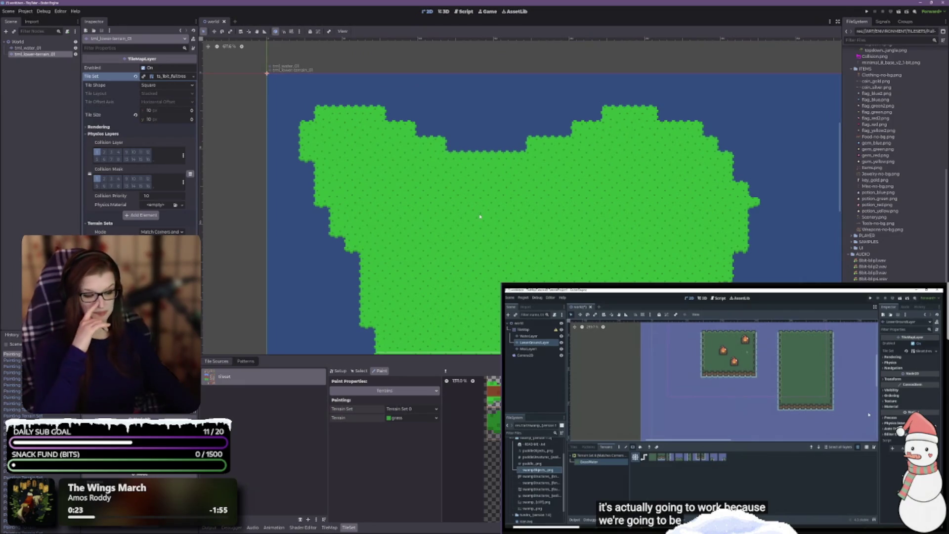
click(329, 527)
click(256, 341)
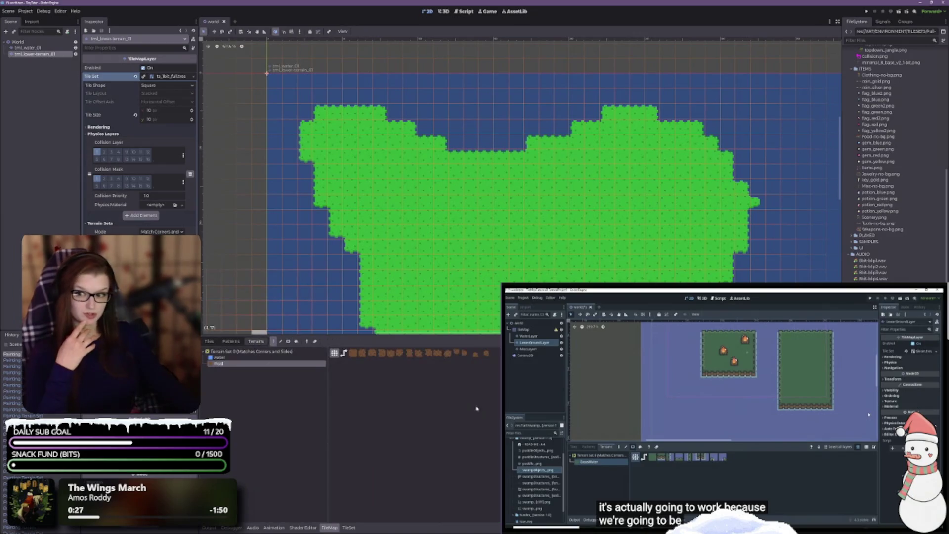
click(235, 342)
click(259, 340)
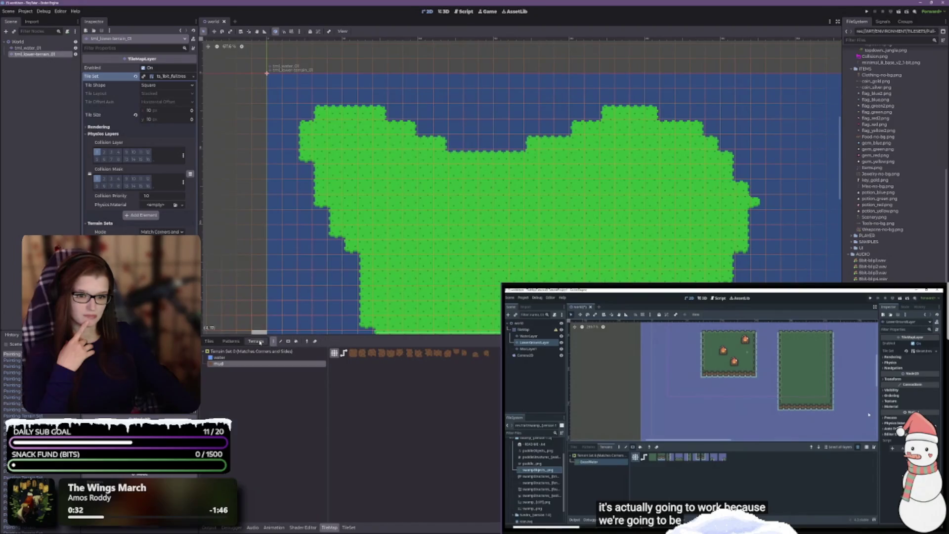
click(209, 342)
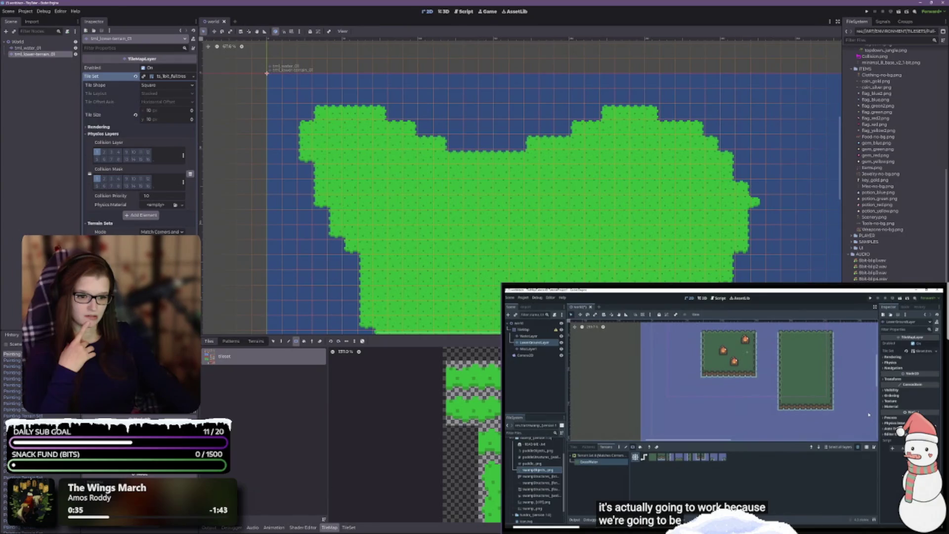
click(348, 528)
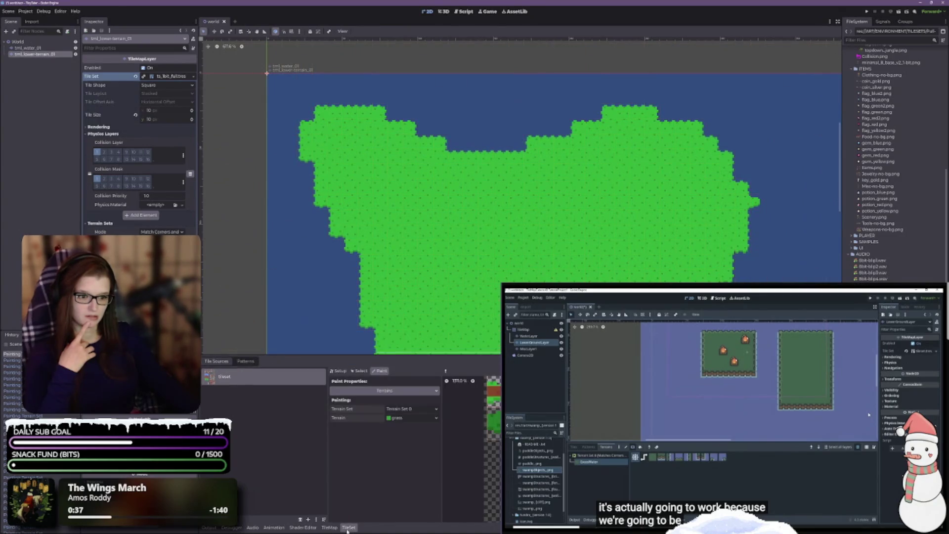
scroll(470, 444, up, 8)
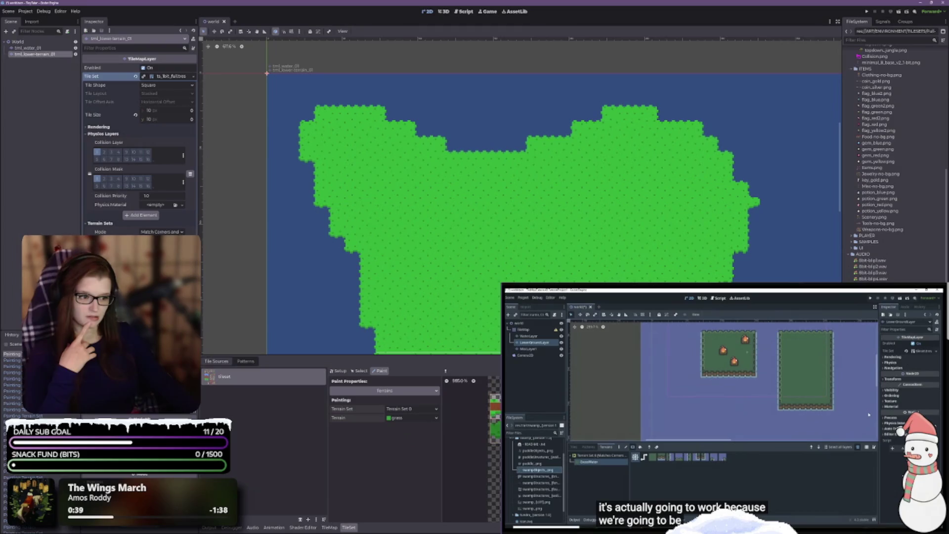
scroll(469, 445, up, 2)
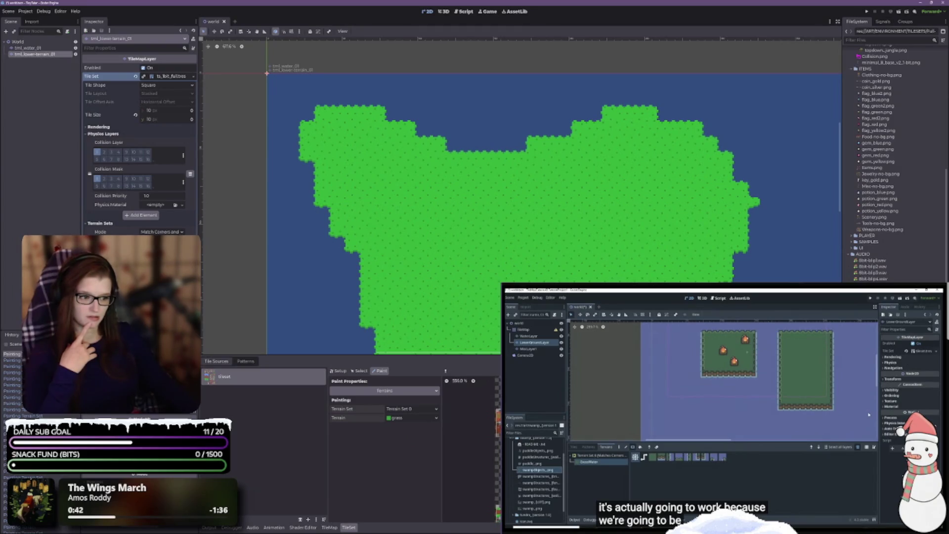
click(411, 418)
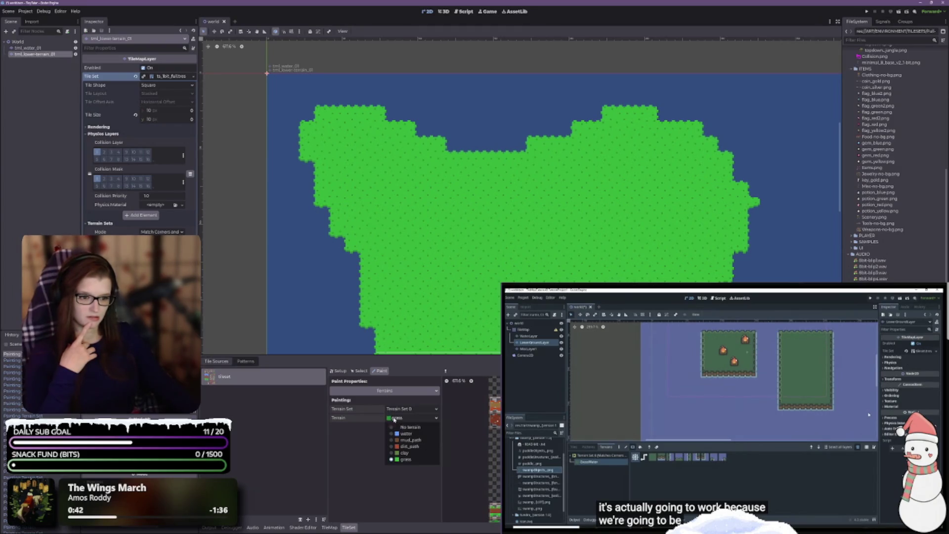
click(410, 452)
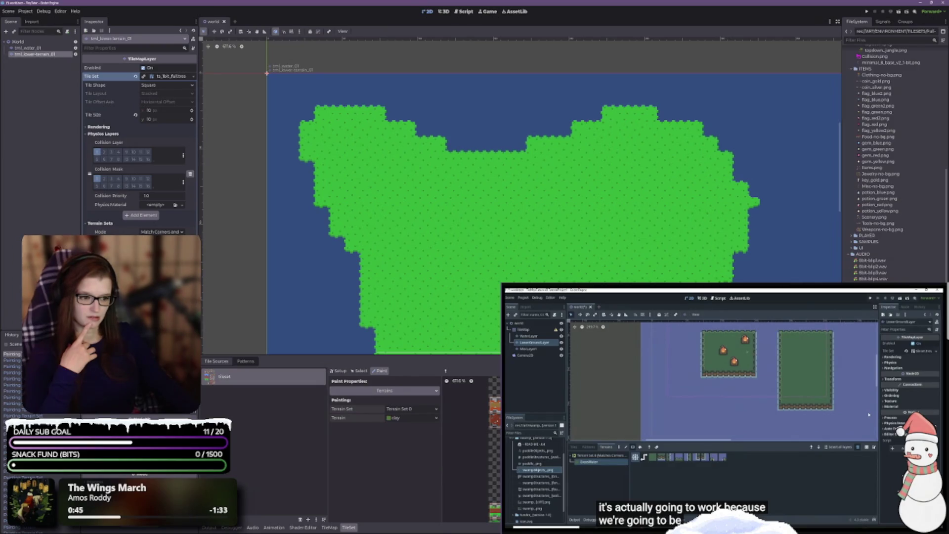
scroll(489, 445, up, 4)
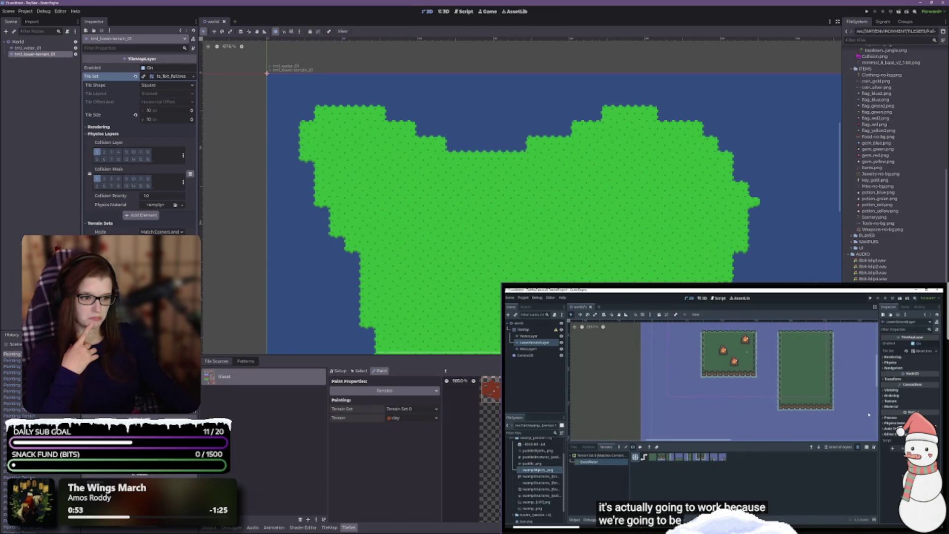
scroll(477, 458, up, 3)
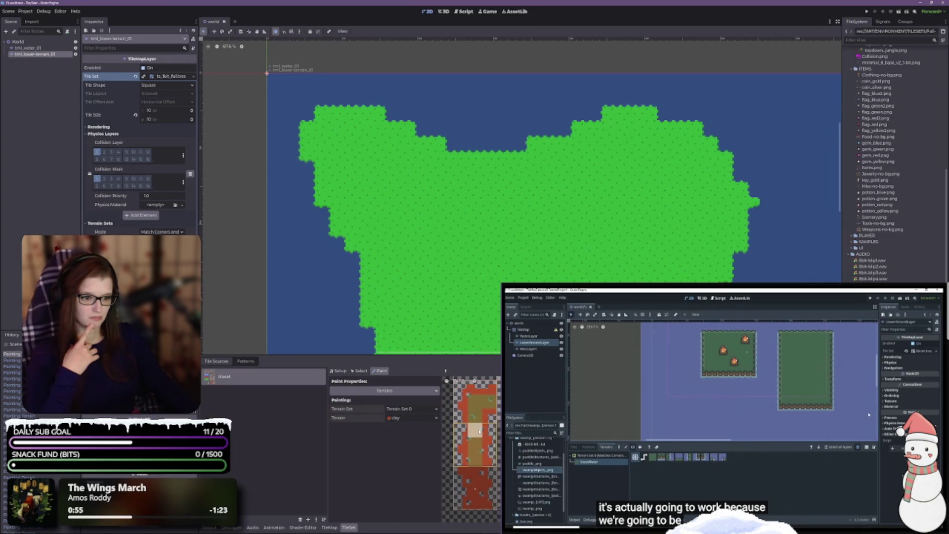
scroll(477, 458, up, 3)
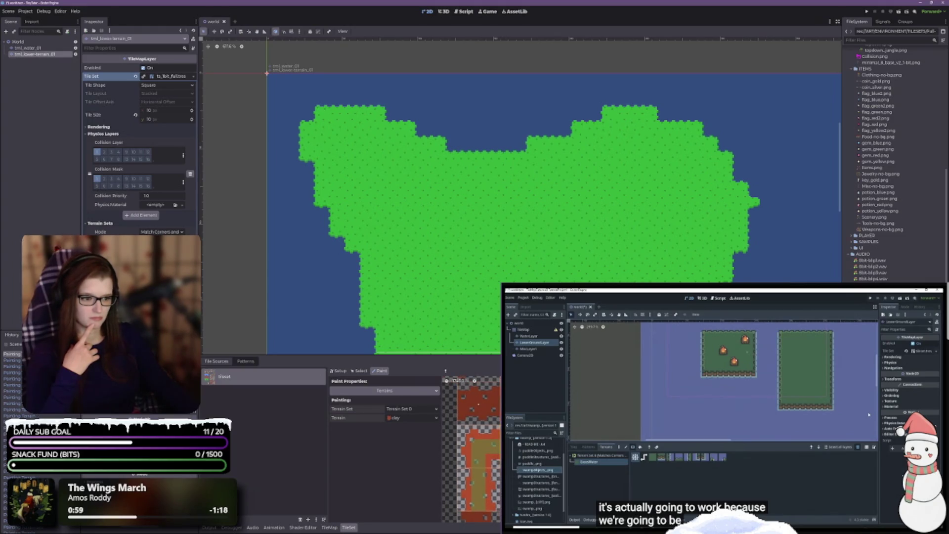
scroll(471, 450, up, 3)
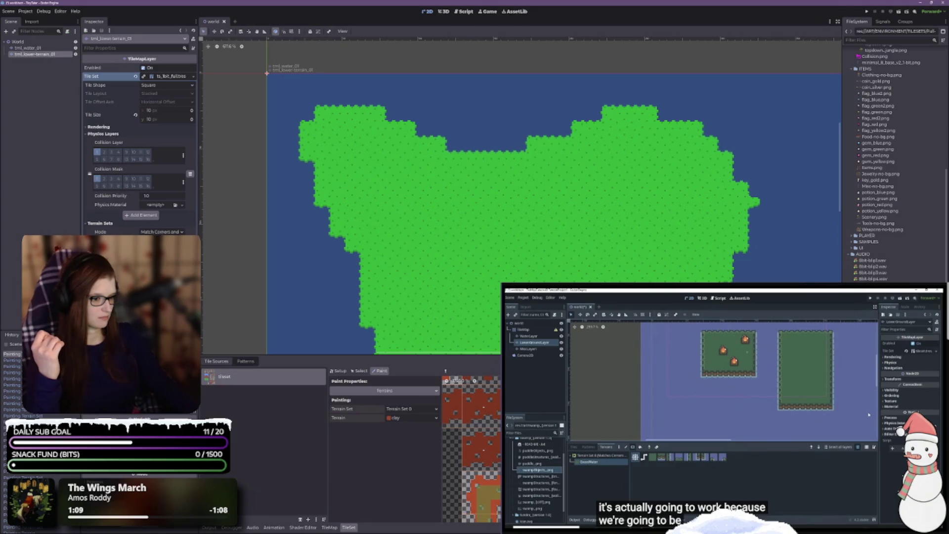
scroll(471, 449, down, 3)
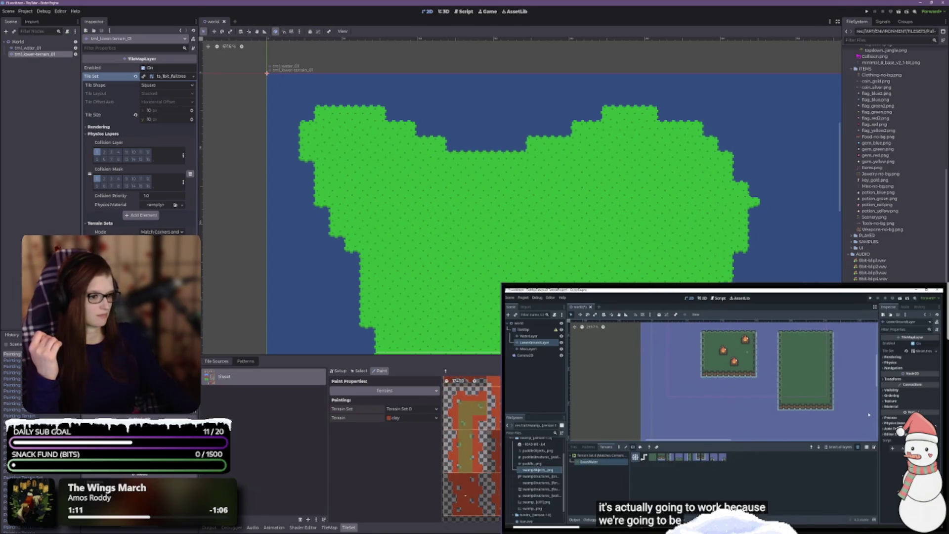
scroll(472, 449, up, 3)
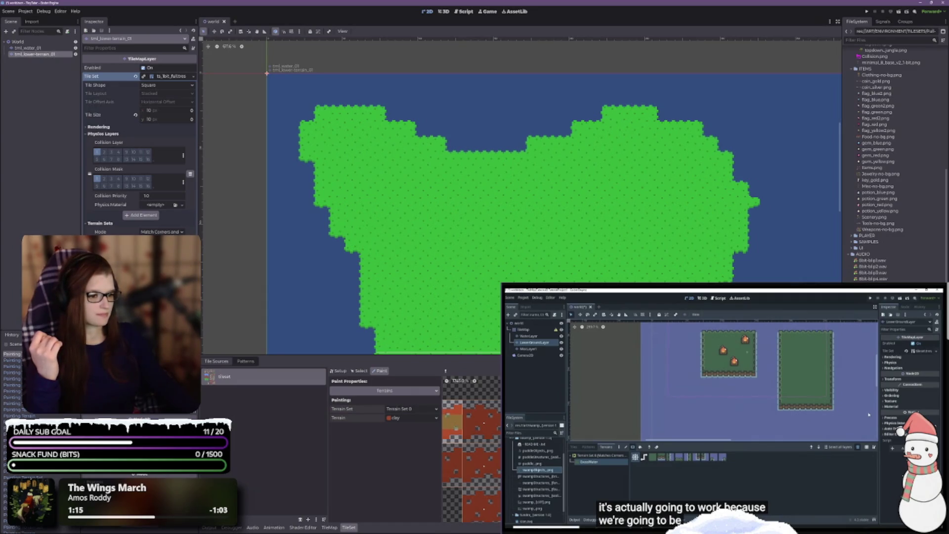
scroll(471, 449, down, 5)
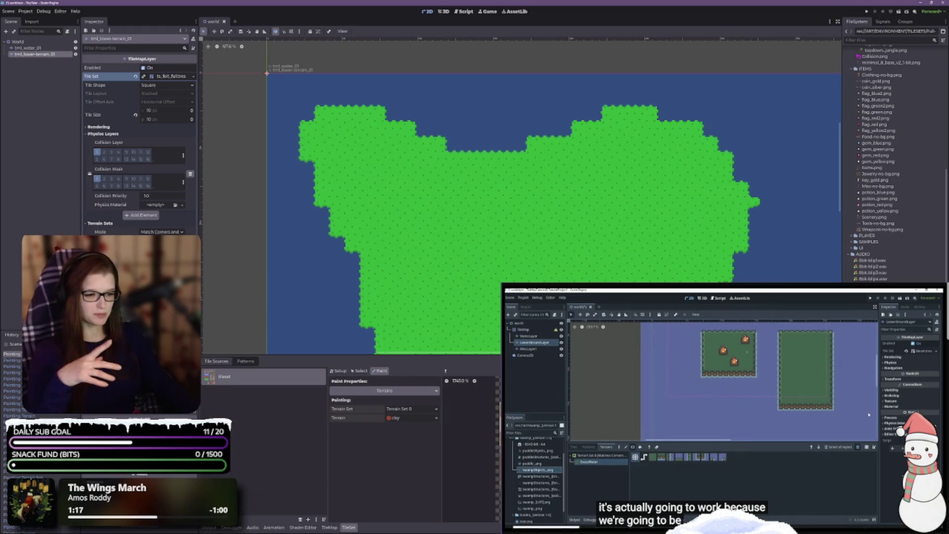
scroll(472, 450, up, 5)
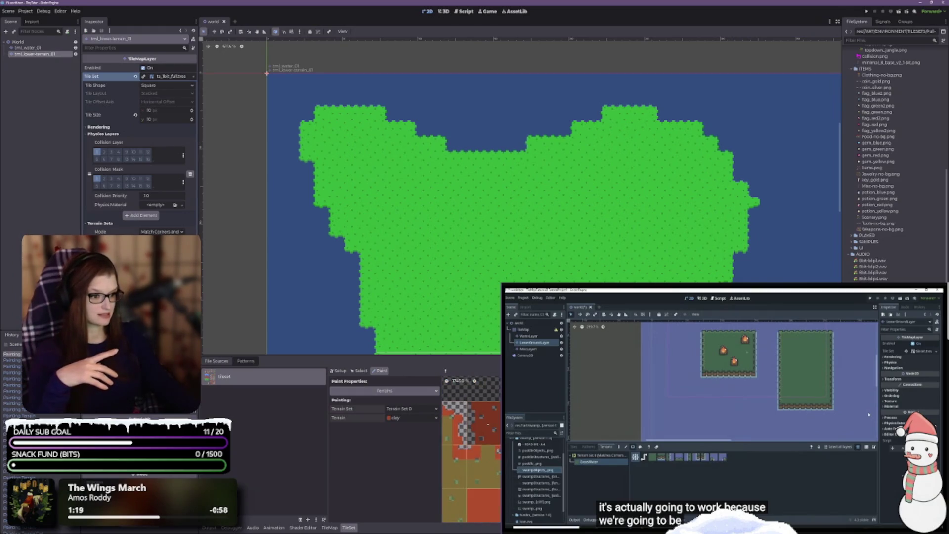
scroll(471, 464, up, 2)
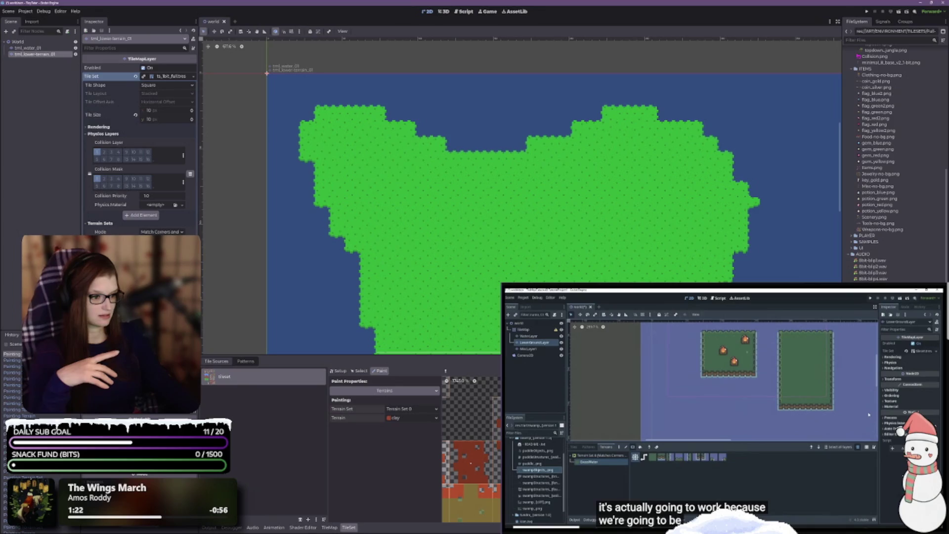
scroll(471, 463, down, 3)
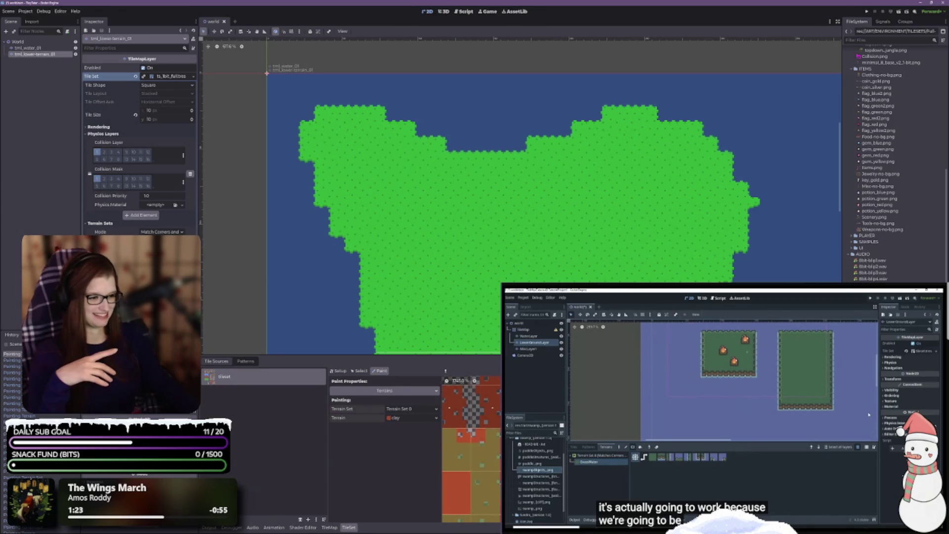
scroll(477, 418, up, 2)
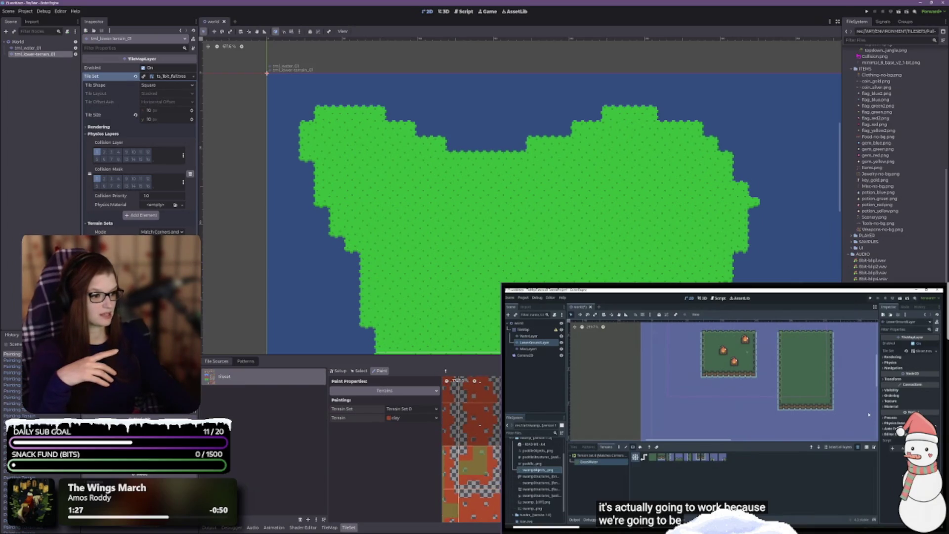
scroll(479, 425, down, 3)
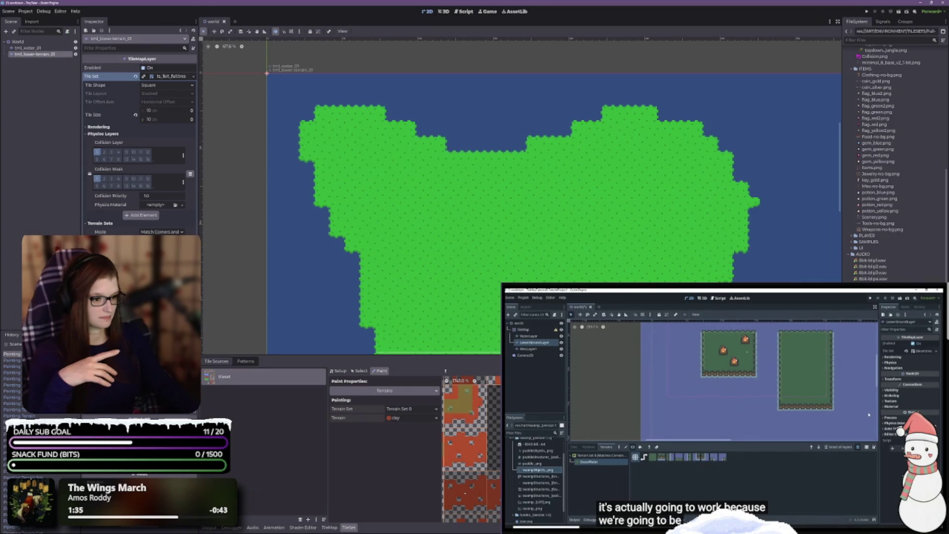
scroll(465, 493, down, 3)
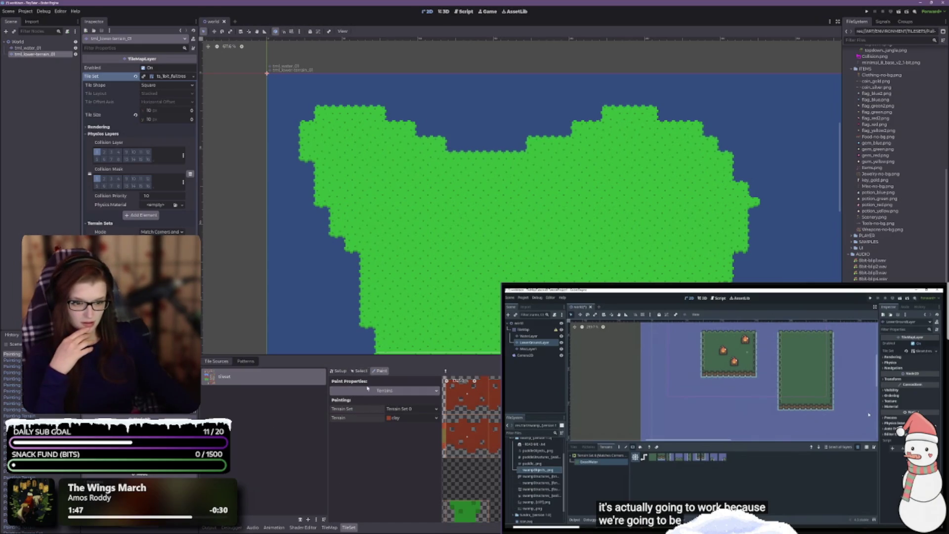
- In the TileMap Terrains panel, select the lower terrain layer and the clay terrain
click(329, 527)
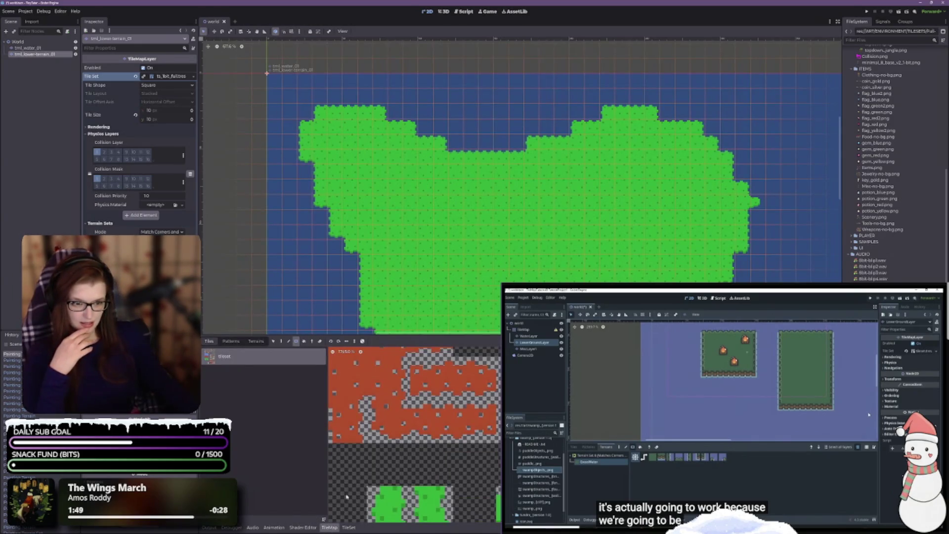
scroll(462, 455, up, 1)
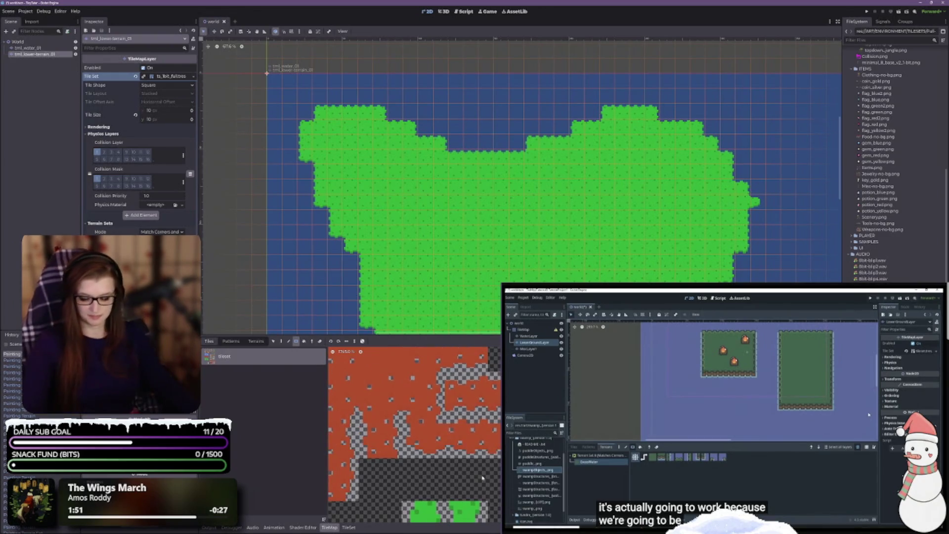
click(255, 341)
click(219, 363)
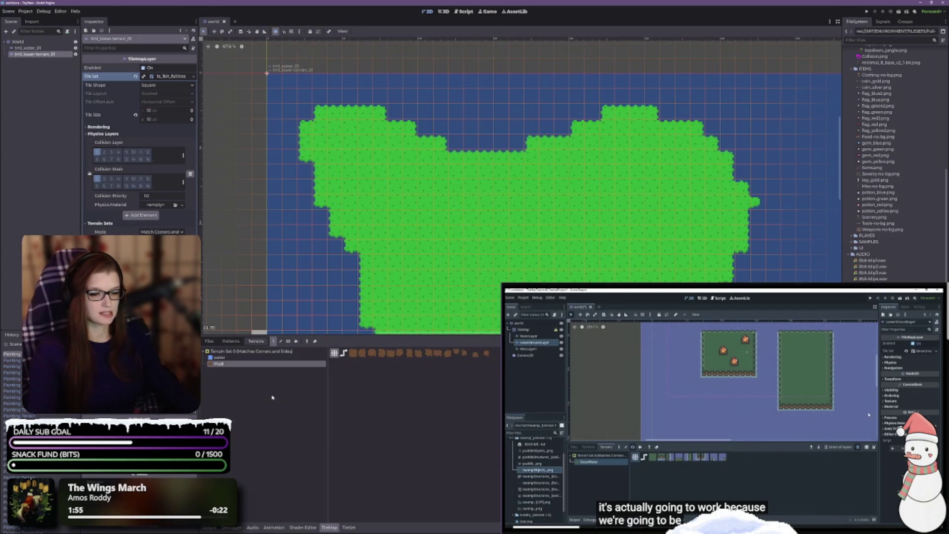
click(27, 48)
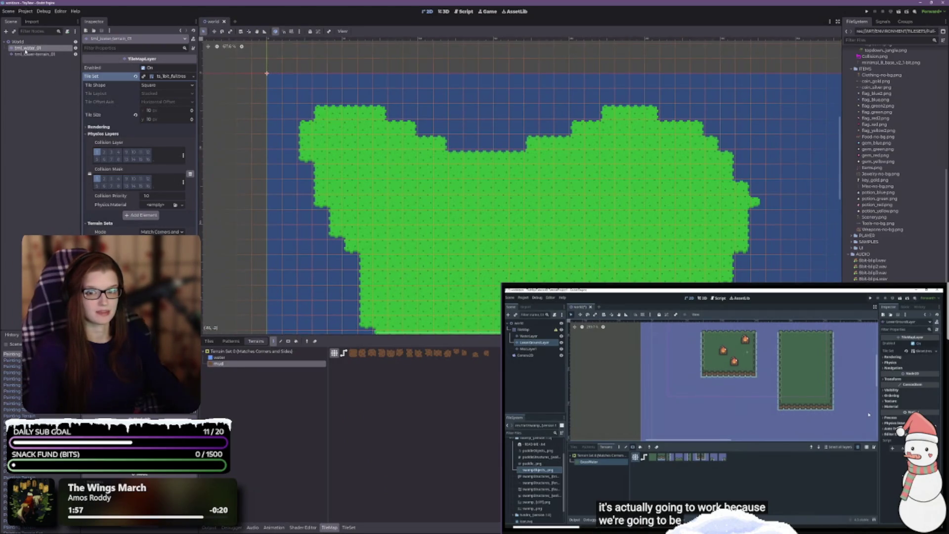
click(35, 54)
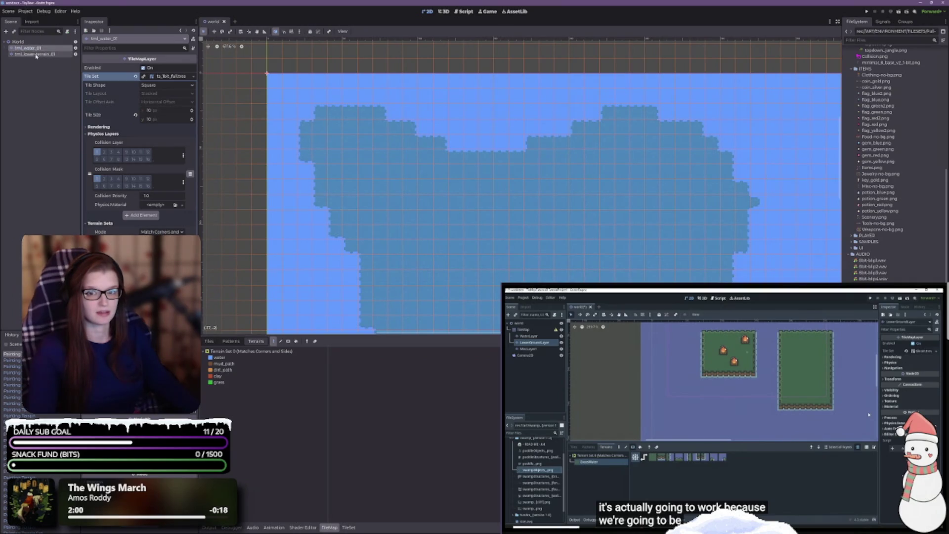
click(218, 377)
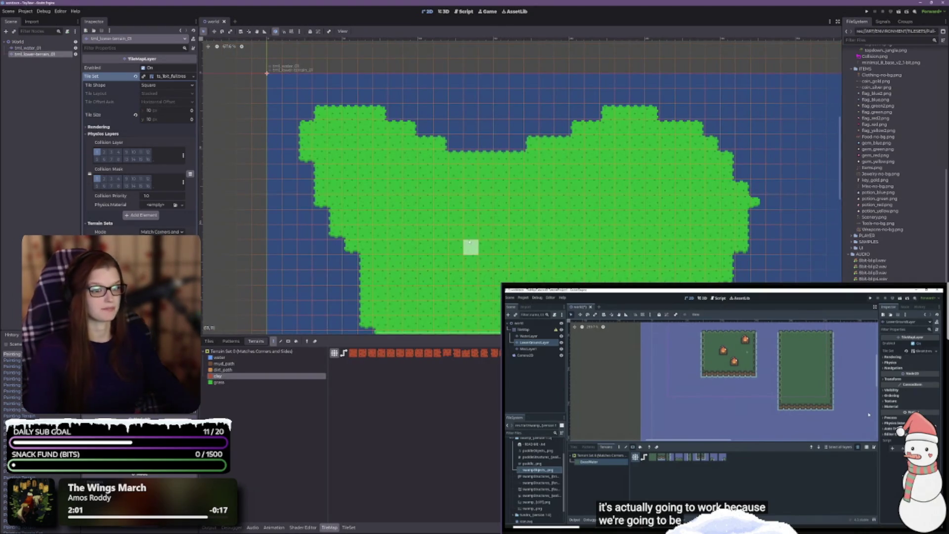
- Paint a blocky clay patch into the upper middle of the grass island
scroll(453, 245, up, 3)
mouse_move(453, 220)
mouse_down()
mouse_move(466, 209)
mouse_move(554, 218)
mouse_move(455, 247)
mouse_move(540, 222)
mouse_move(551, 269)
mouse_move(489, 294)
mouse_move(525, 269)
mouse_up()
scroll(525, 269, down, 3)
scroll(470, 214, up, 3)
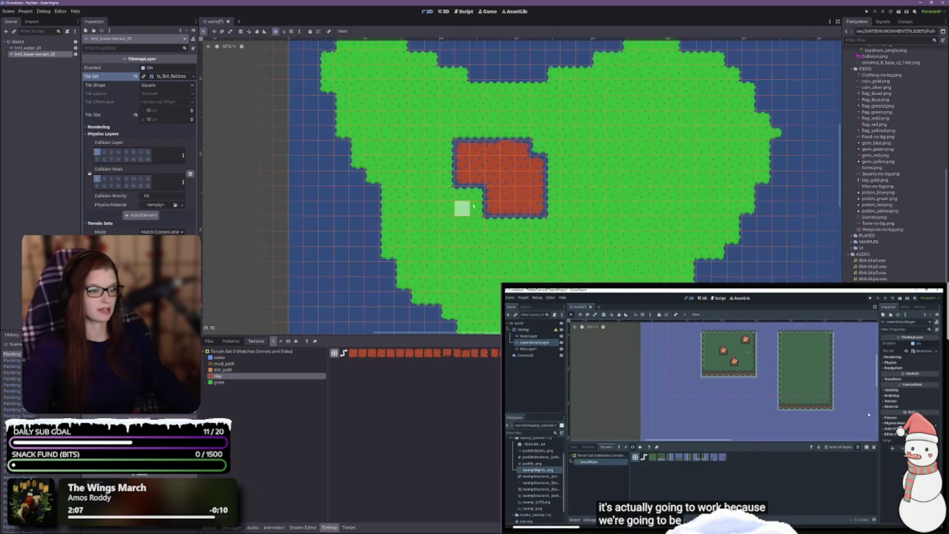
click(233, 370)
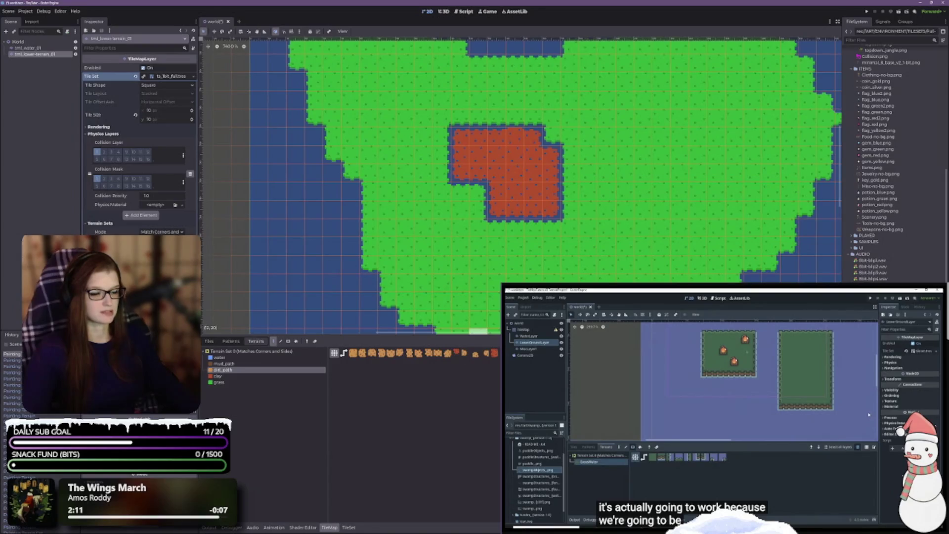
- In the TileSet editor, pick dirt_path from Terrain Set 0 as the paint terrain and browse the atlas
click(348, 527)
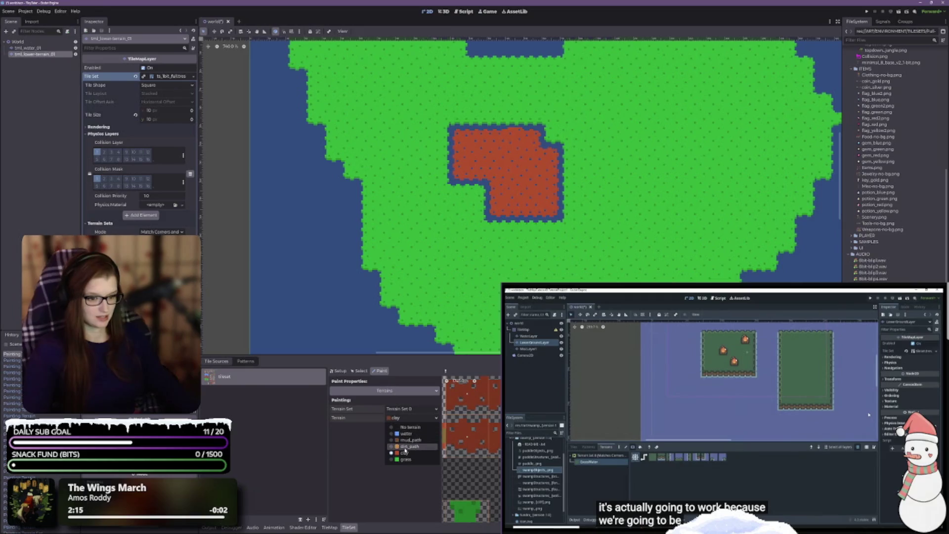
click(409, 446)
scroll(471, 449, up, 5)
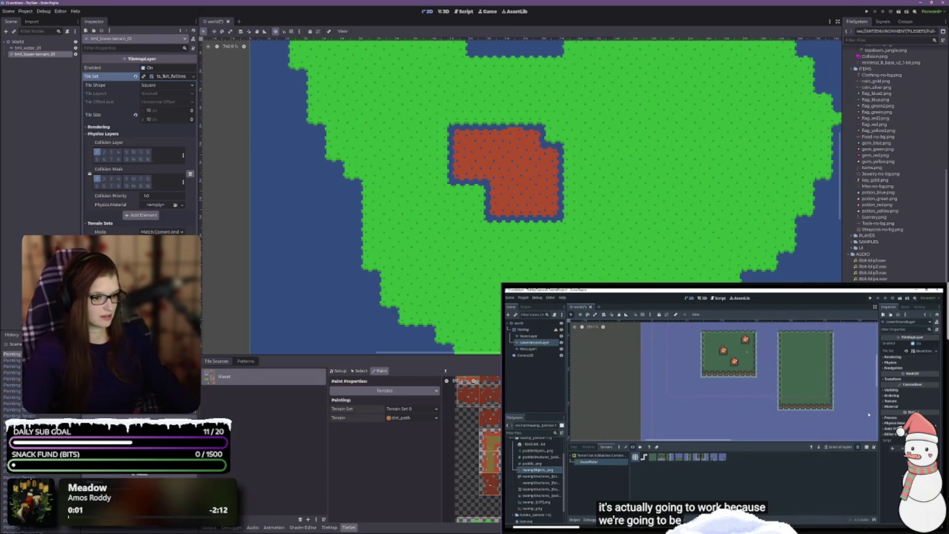
scroll(720, 280, down, 1)
scroll(720, 280, down, 2)
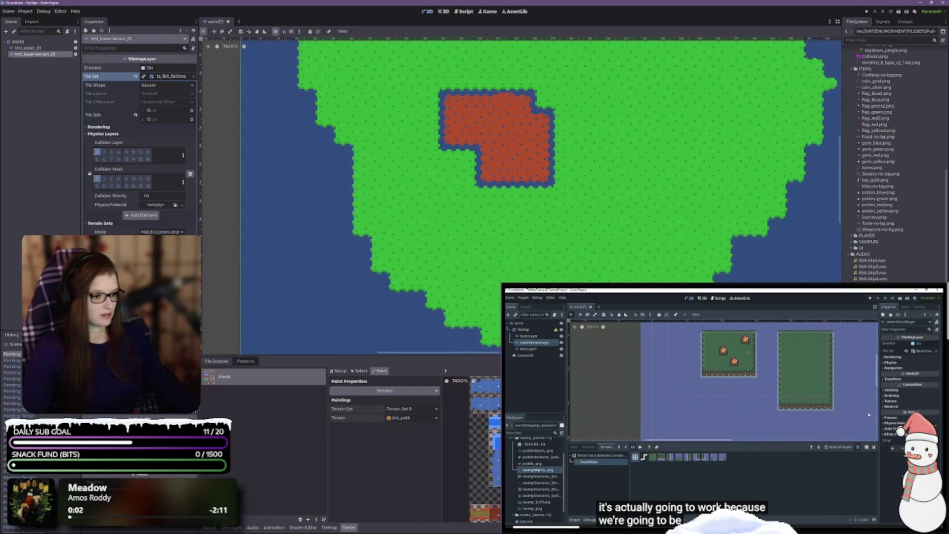
scroll(481, 445, up, 3)
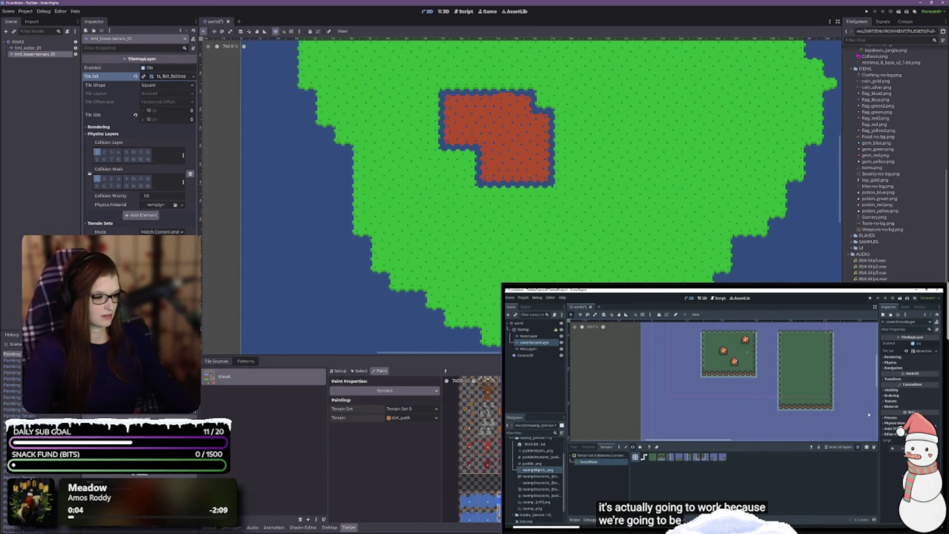
scroll(471, 449, up, 3)
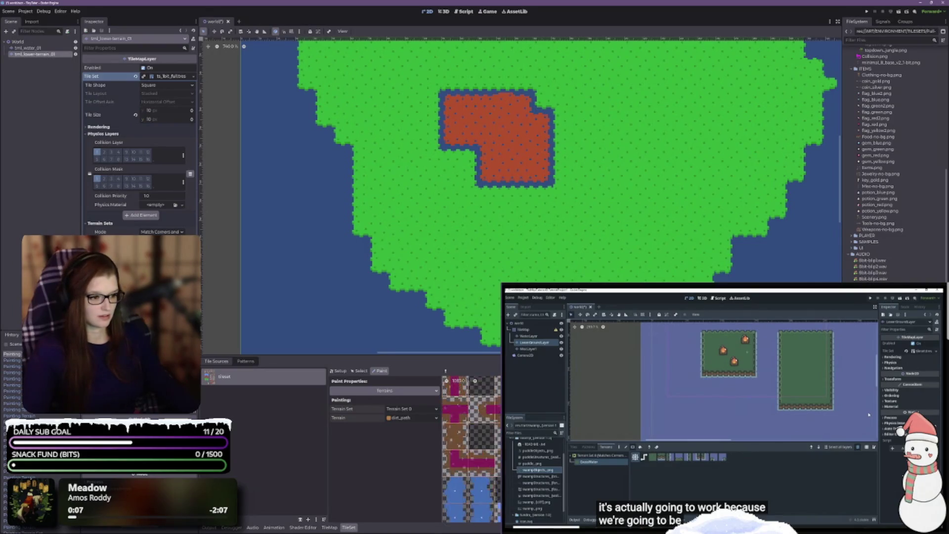
scroll(472, 449, down, 5)
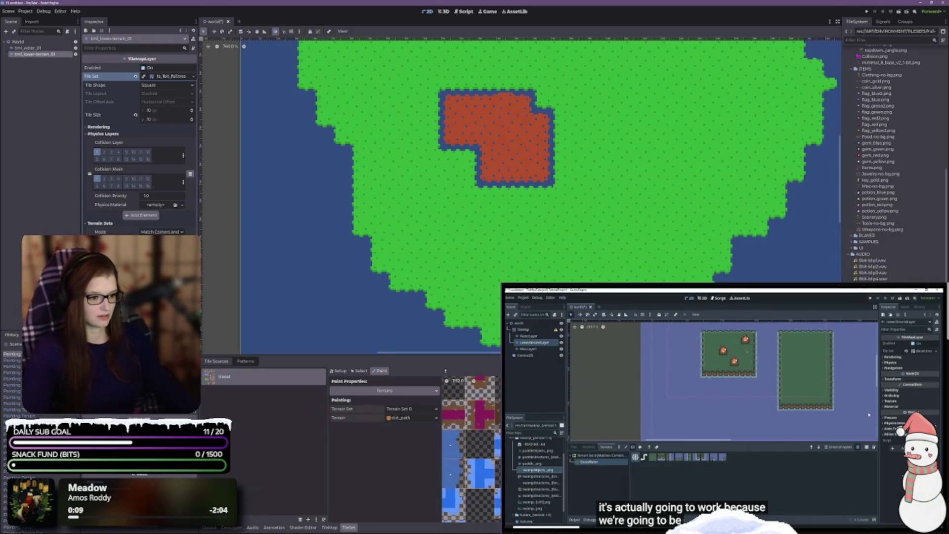
scroll(471, 449, down, 2)
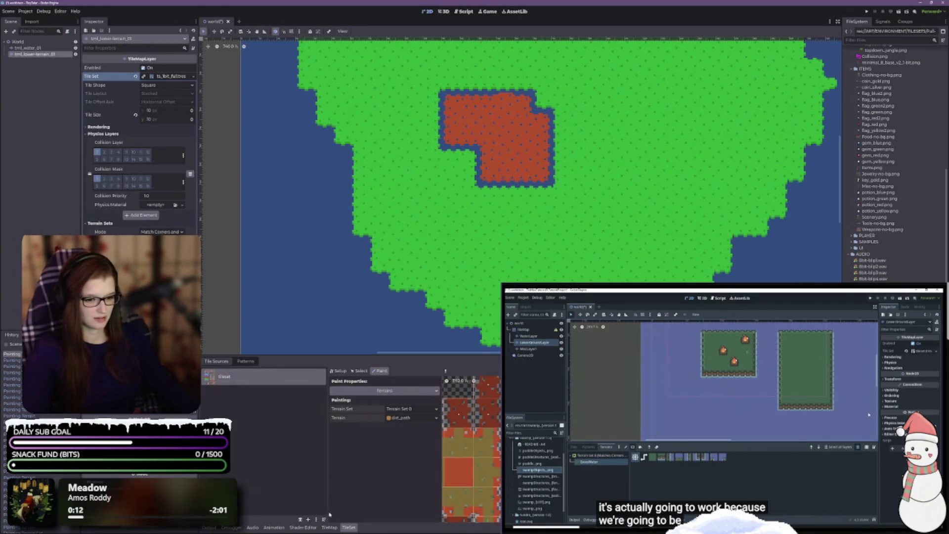
- Paint a dirt_path stroke across the island, extending upward as a narrow column
click(330, 527)
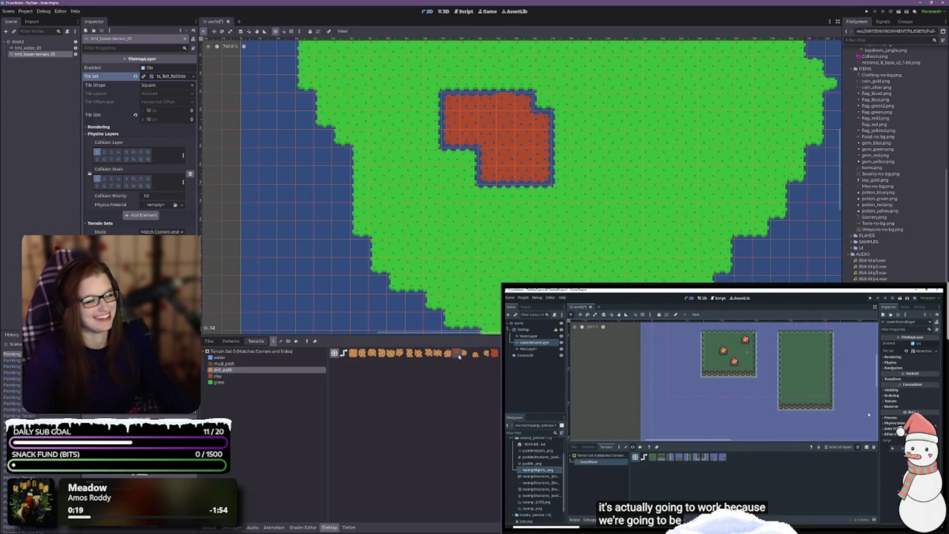
mouse_move(468, 281)
mouse_down()
mouse_move(553, 238)
mouse_move(637, 168)
mouse_move(657, 209)
mouse_move(593, 267)
mouse_move(524, 262)
mouse_move(487, 247)
mouse_move(541, 276)
mouse_move(504, 264)
mouse_move(558, 262)
mouse_move(635, 230)
mouse_move(659, 175)
mouse_up()
drag(655, 134, 651, 76)
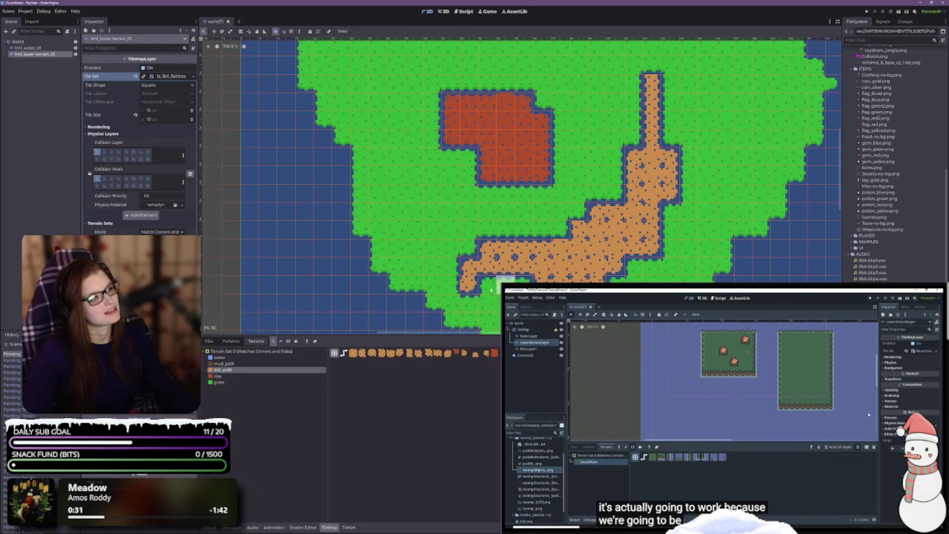
- Erase the dirt_path stroke back to water, leaving winding inlets east and south of the clay
right_click(470, 275)
mouse_move(471, 275)
mouse_down()
mouse_move(499, 262)
mouse_move(583, 274)
mouse_move(618, 230)
mouse_move(639, 242)
mouse_move(652, 233)
mouse_move(662, 213)
mouse_move(643, 188)
mouse_move(667, 158)
mouse_move(650, 119)
mouse_move(651, 81)
mouse_up()
click(457, 352)
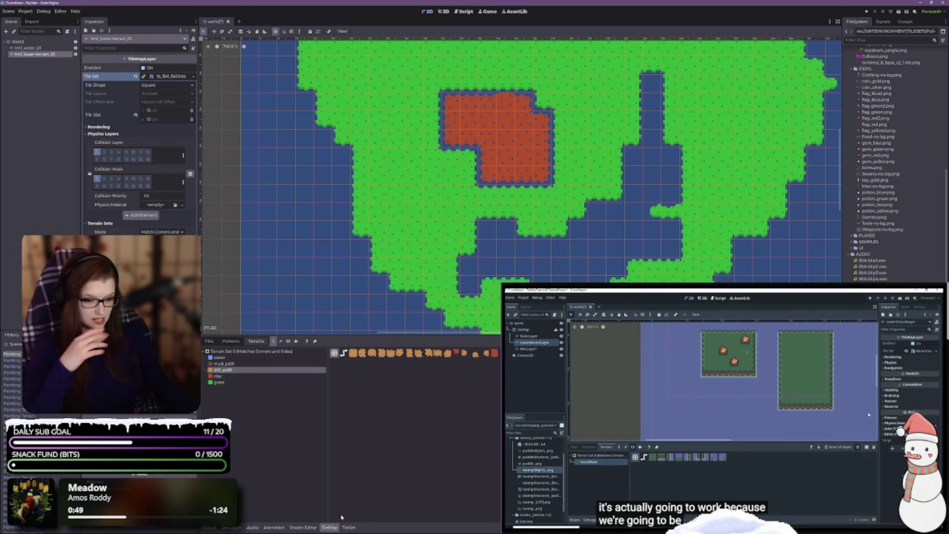
click(349, 527)
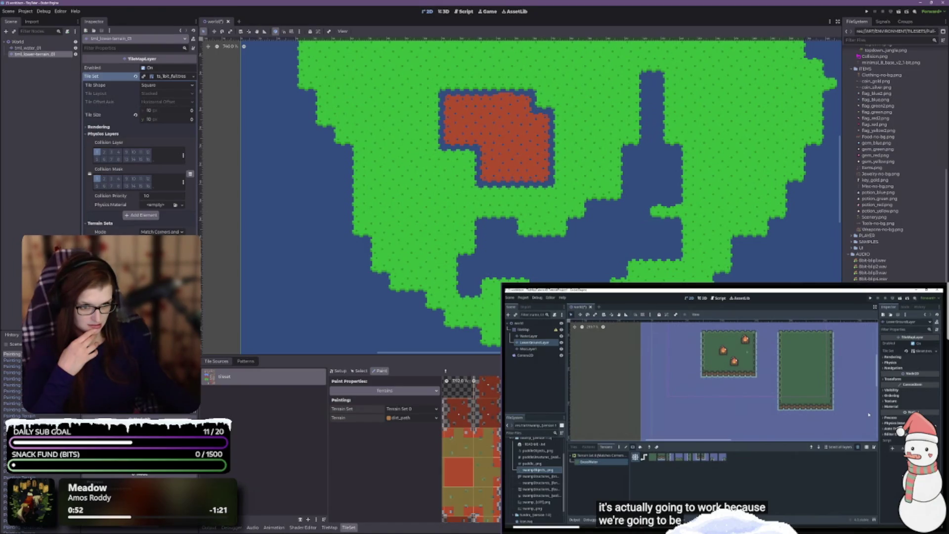
scroll(471, 450, down, 2)
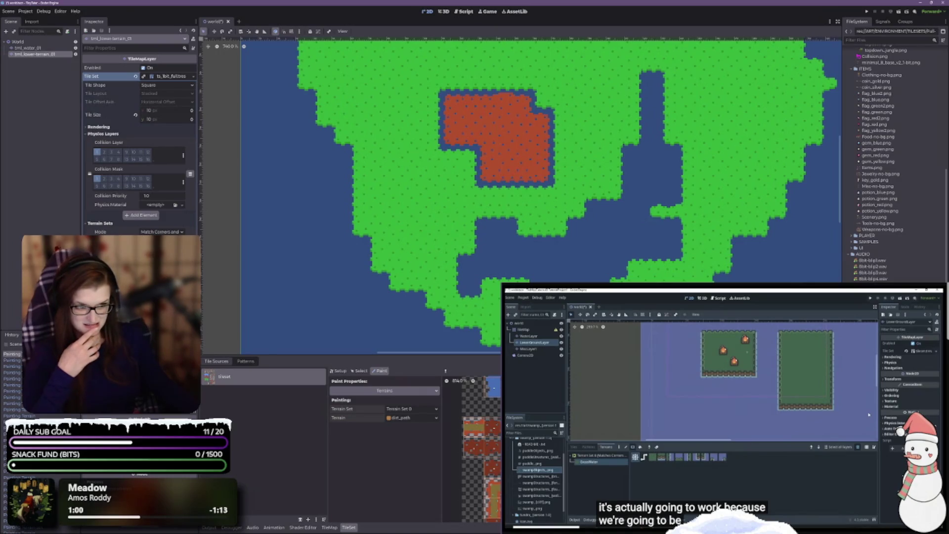
drag(376, 353, 376, 104)
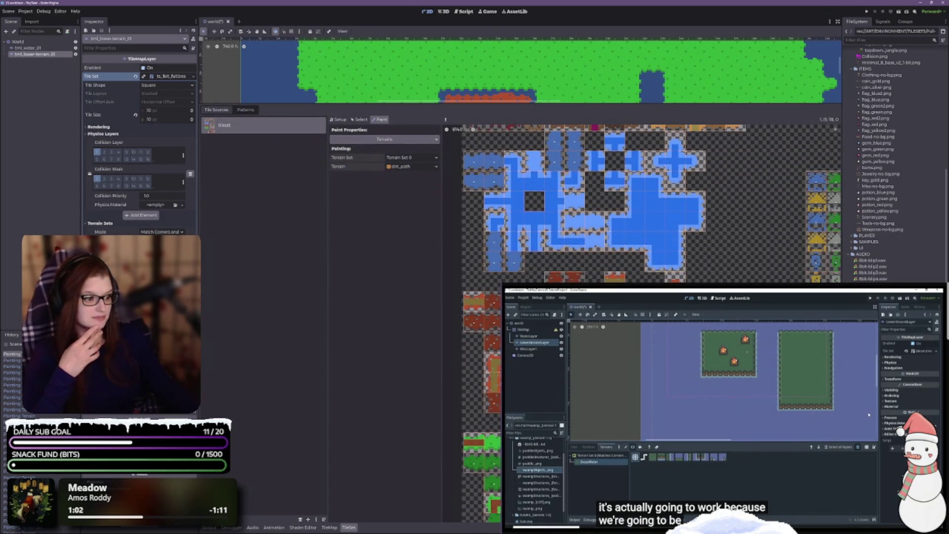
scroll(504, 236, up, 5)
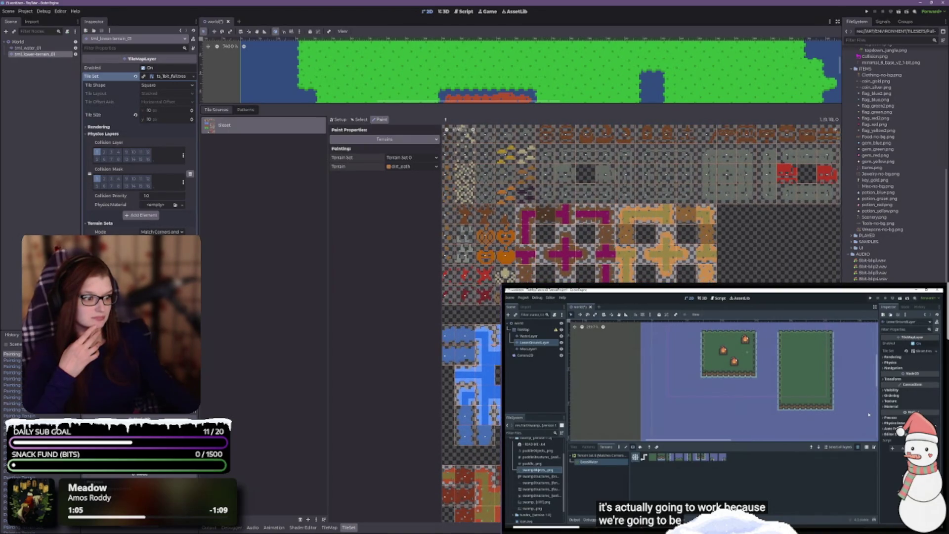
scroll(641, 203, down, 8)
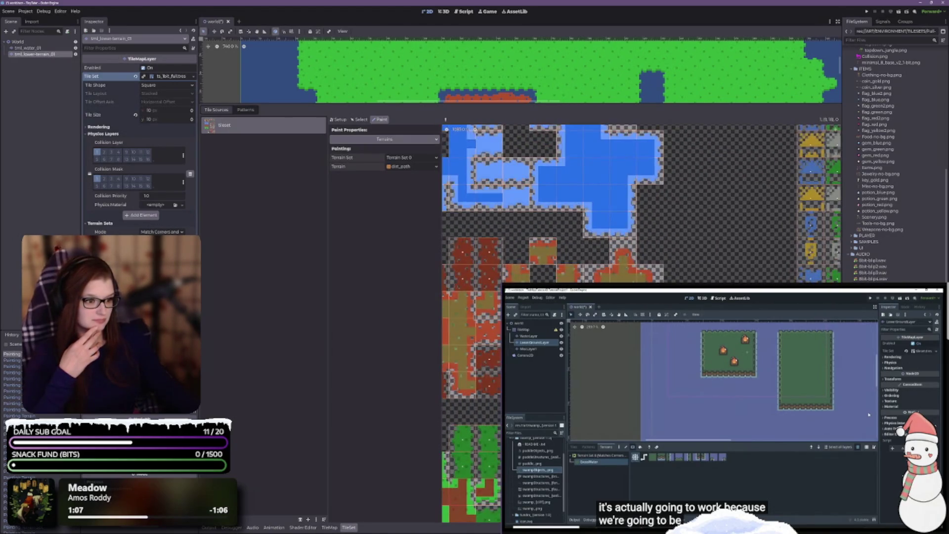
scroll(640, 204, left, 3)
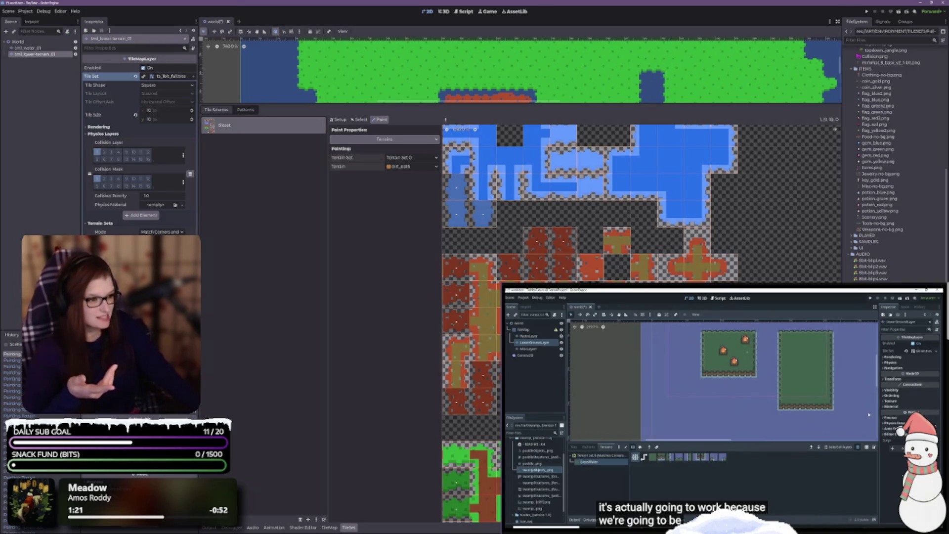
scroll(783, 265, up, 5)
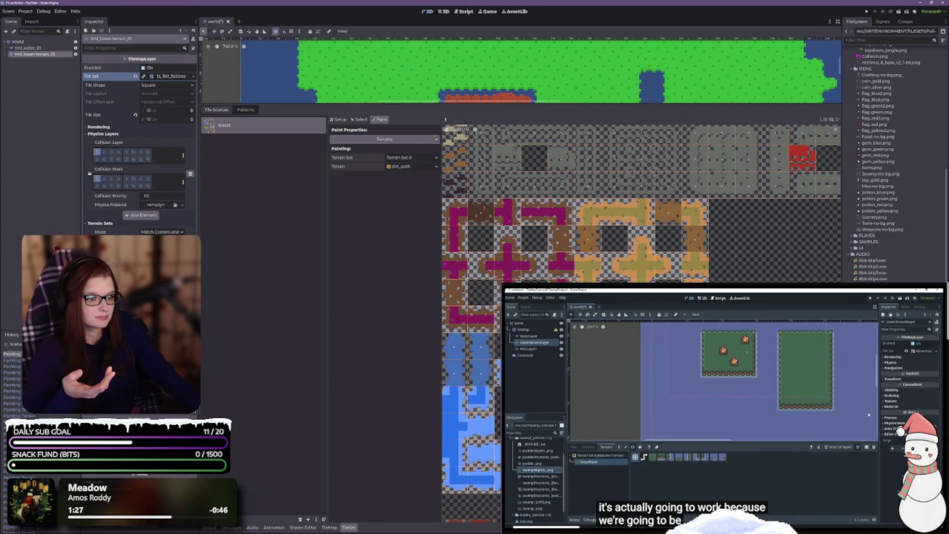
scroll(641, 203, down, 3)
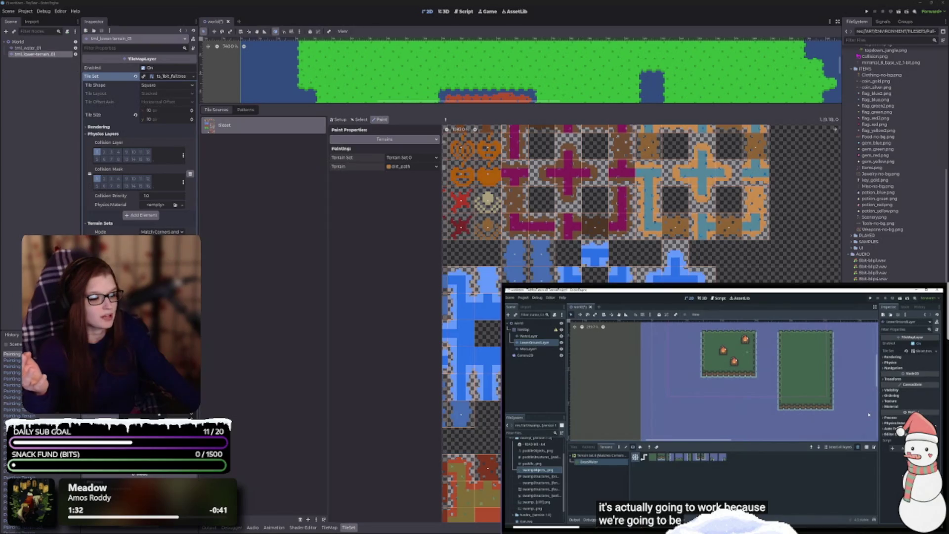
scroll(640, 222, down, 5)
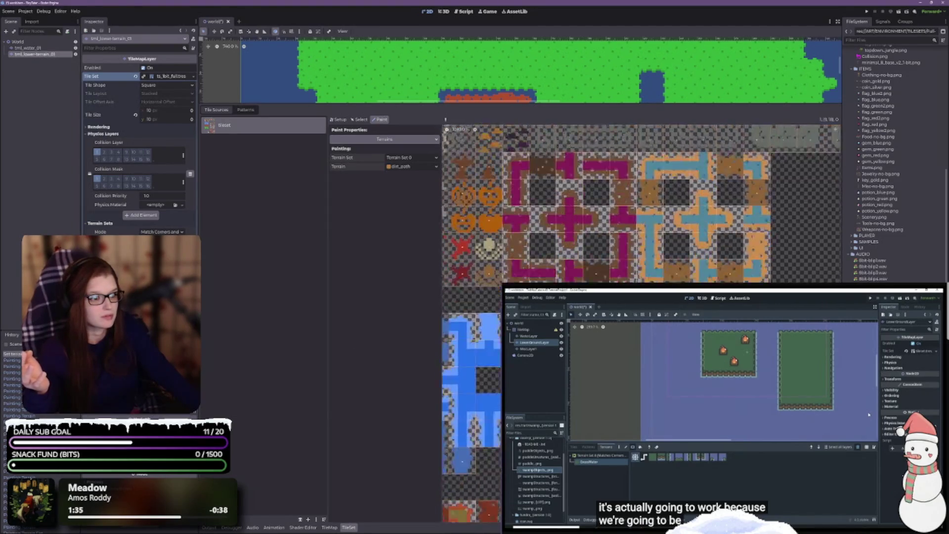
scroll(640, 267, down, 5)
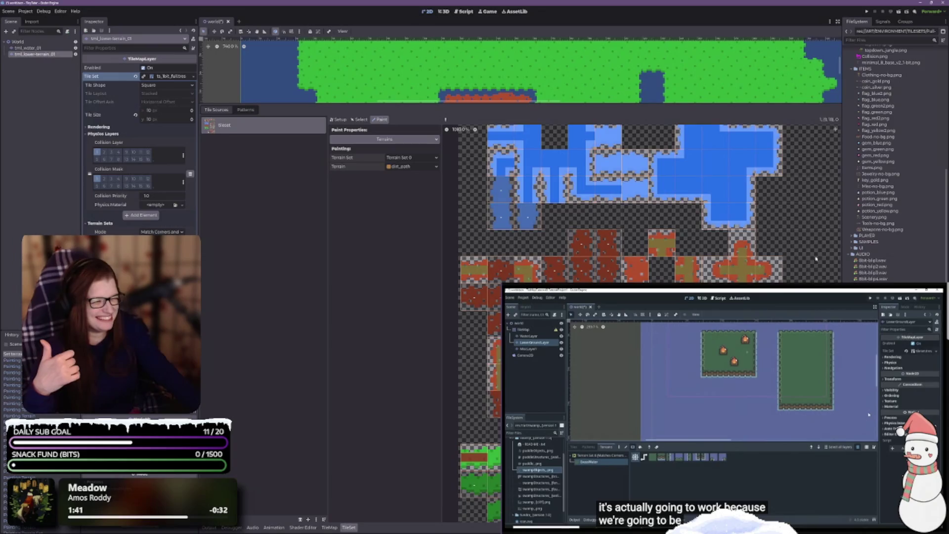
scroll(816, 258, up, 8)
scroll(641, 321, left, 2)
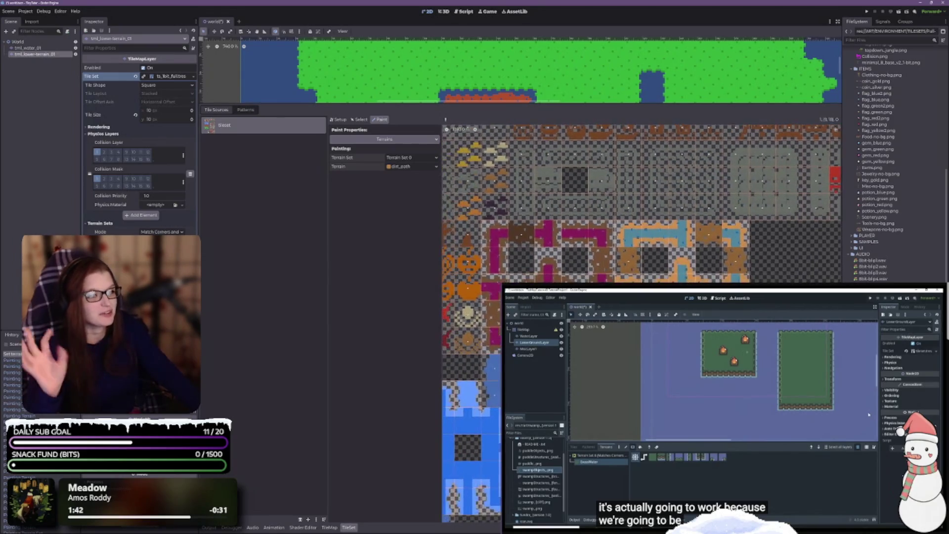
scroll(547, 157, right, 1)
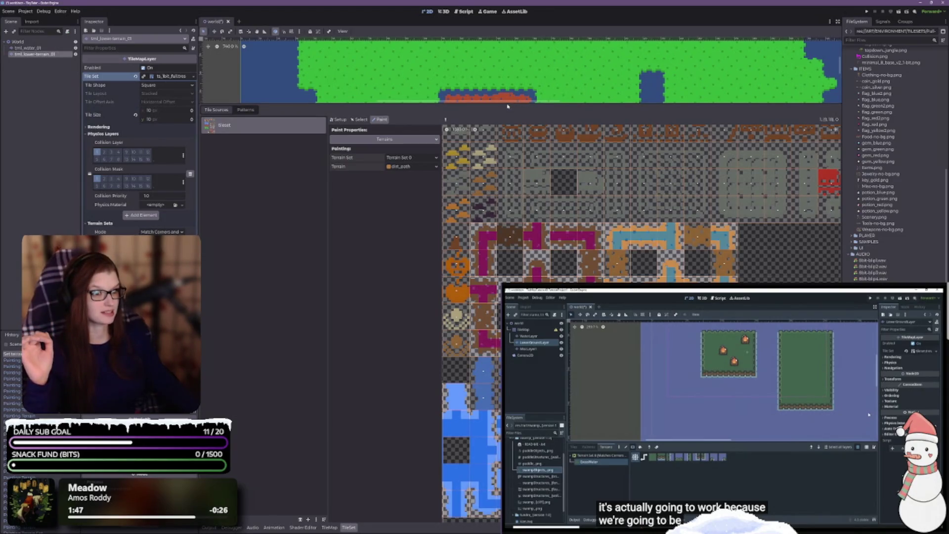
drag(504, 103, 484, 341)
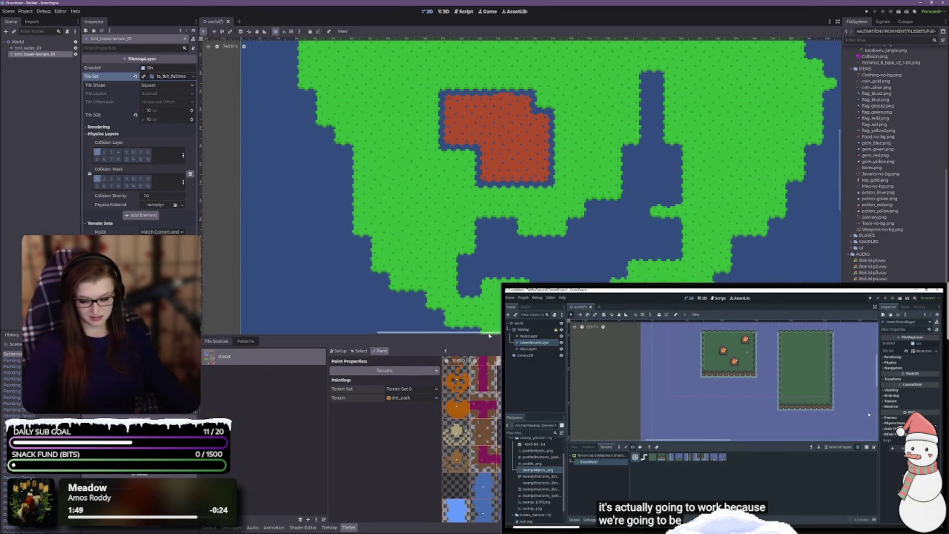
- Save the scene and choose grass as the terrain to paint on the lower terrain layer
key(ctrl+s)
click(27, 48)
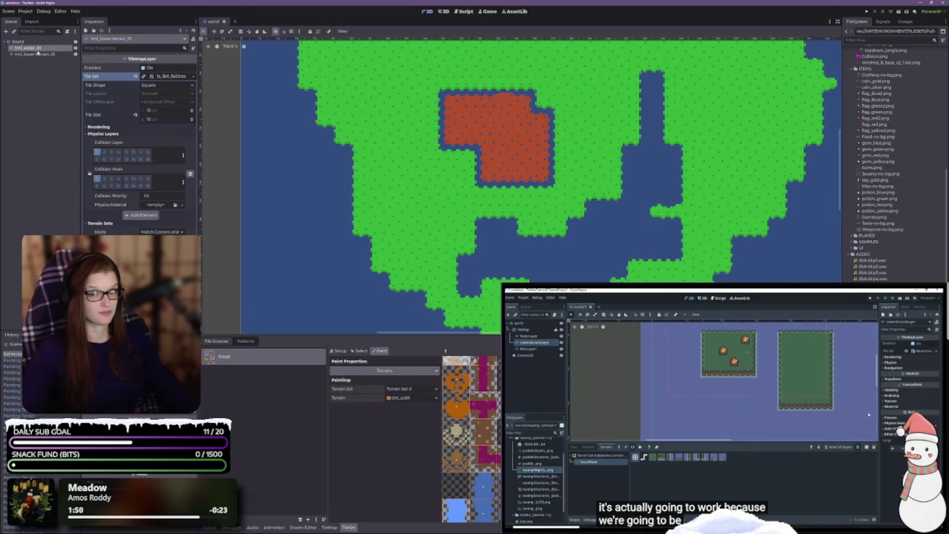
click(34, 54)
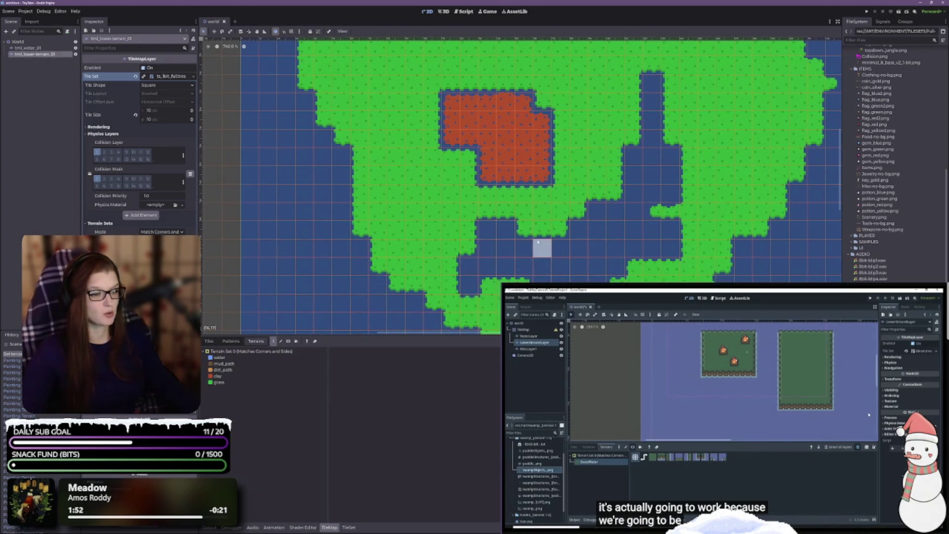
click(235, 371)
click(232, 376)
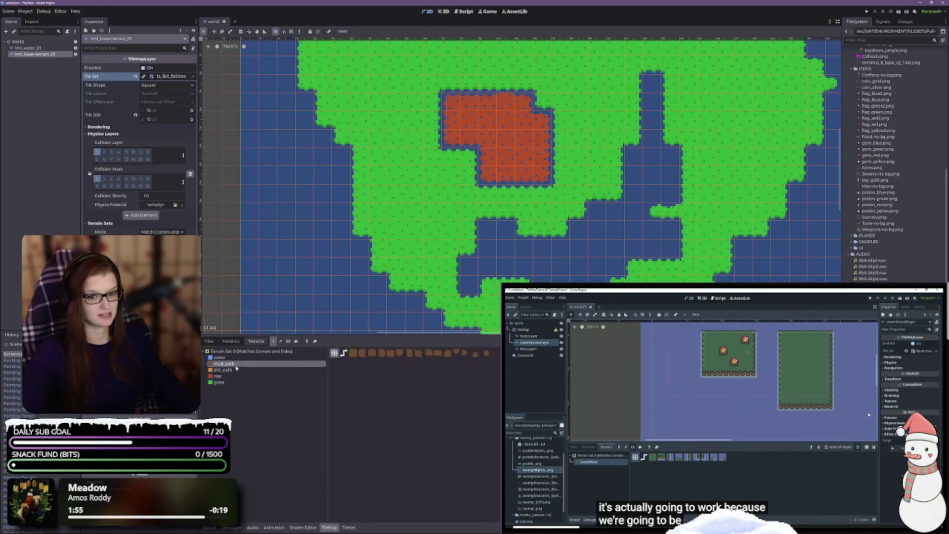
click(233, 383)
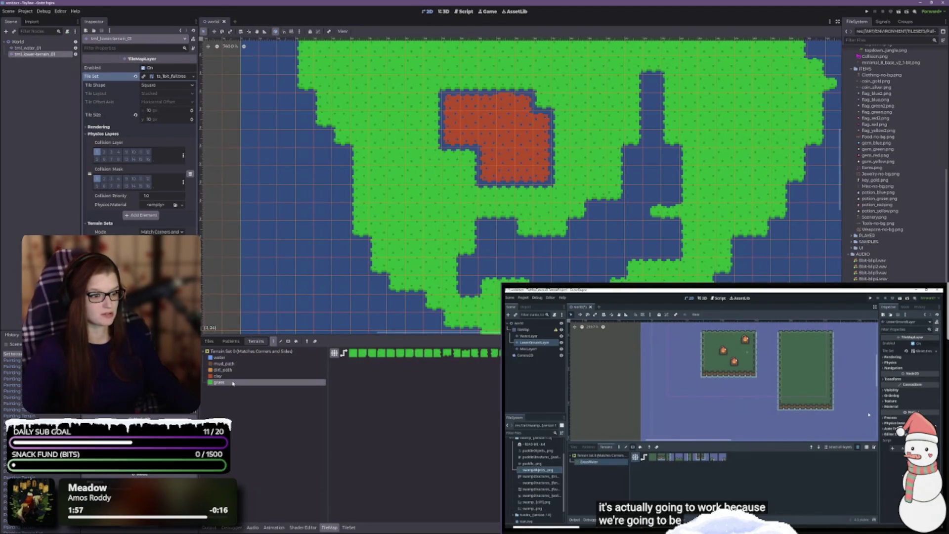
click(233, 358)
click(232, 383)
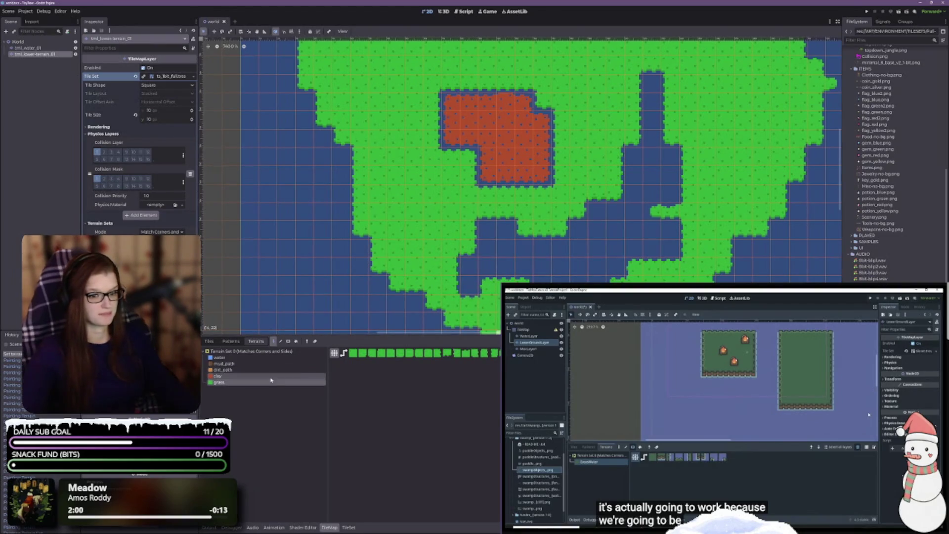
- Paint grass below the island: a new patch, a leftward strip and small bumps
mouse_move(489, 250)
mouse_down()
mouse_move(509, 249)
mouse_move(513, 236)
mouse_move(564, 245)
mouse_move(592, 273)
mouse_up()
scroll(650, 265, down, 10)
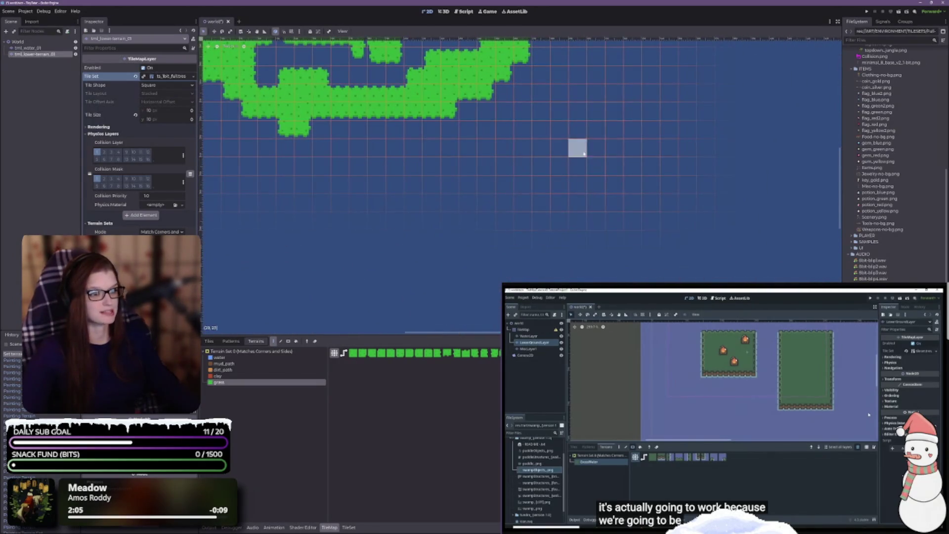
mouse_move(576, 146)
mouse_down()
mouse_move(628, 168)
mouse_move(561, 183)
mouse_move(613, 168)
mouse_move(597, 225)
mouse_move(569, 254)
mouse_move(574, 137)
mouse_move(601, 134)
mouse_up()
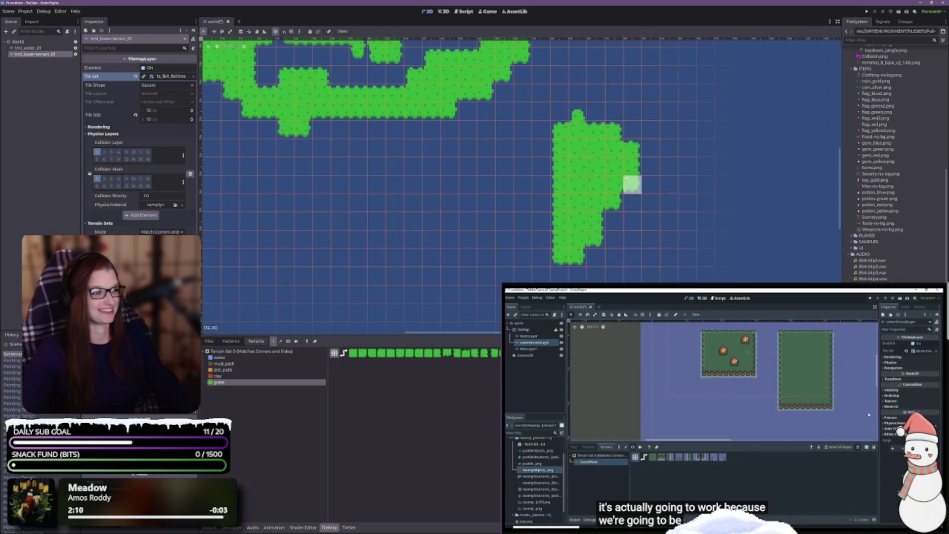
mouse_move(576, 218)
mouse_down()
mouse_move(504, 213)
mouse_move(543, 211)
mouse_up()
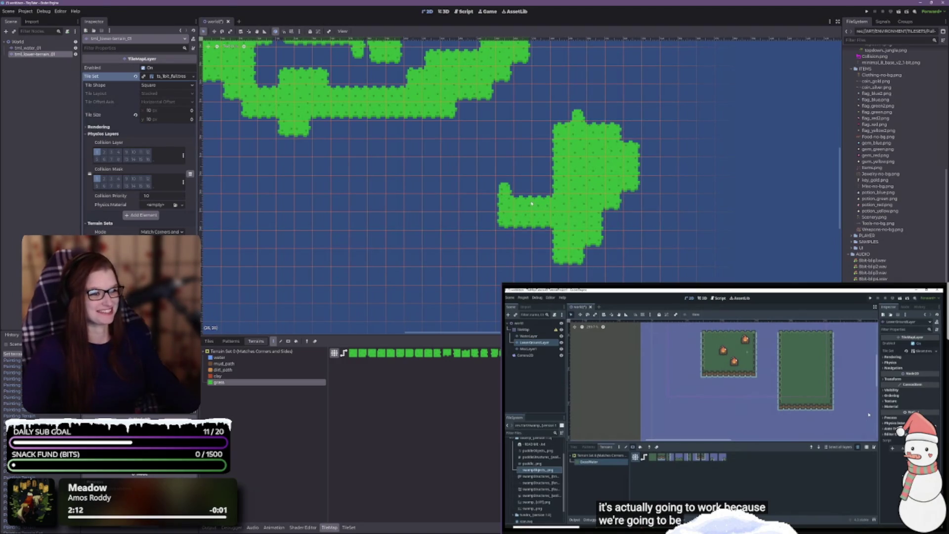
mouse_move(505, 174)
mouse_down()
mouse_move(435, 146)
mouse_move(413, 124)
mouse_up()
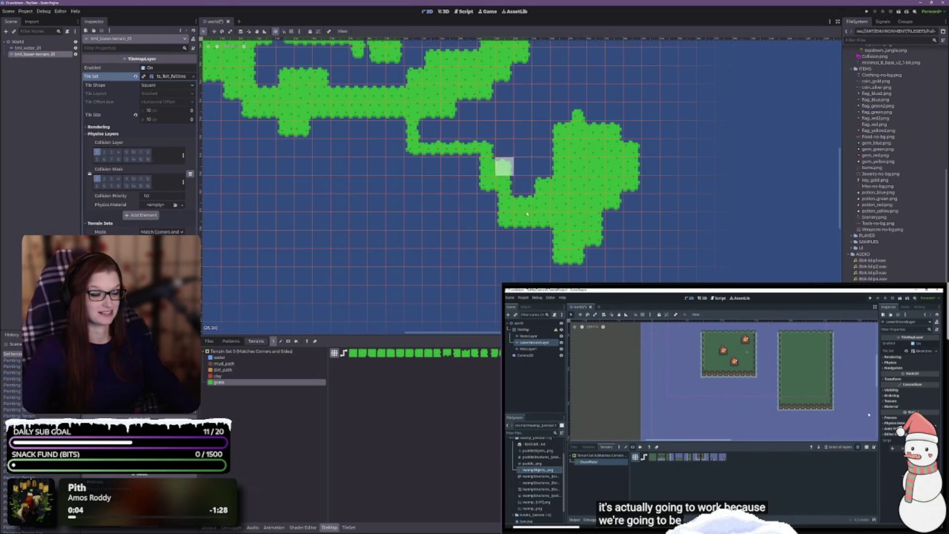
scroll(651, 218, down, 2)
scroll(650, 218, down, 2)
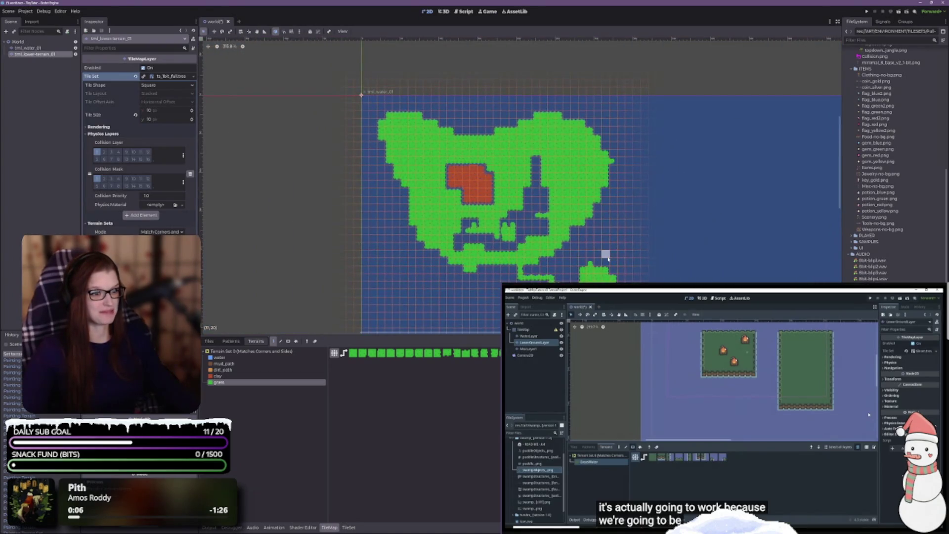
scroll(543, 265, up, 4)
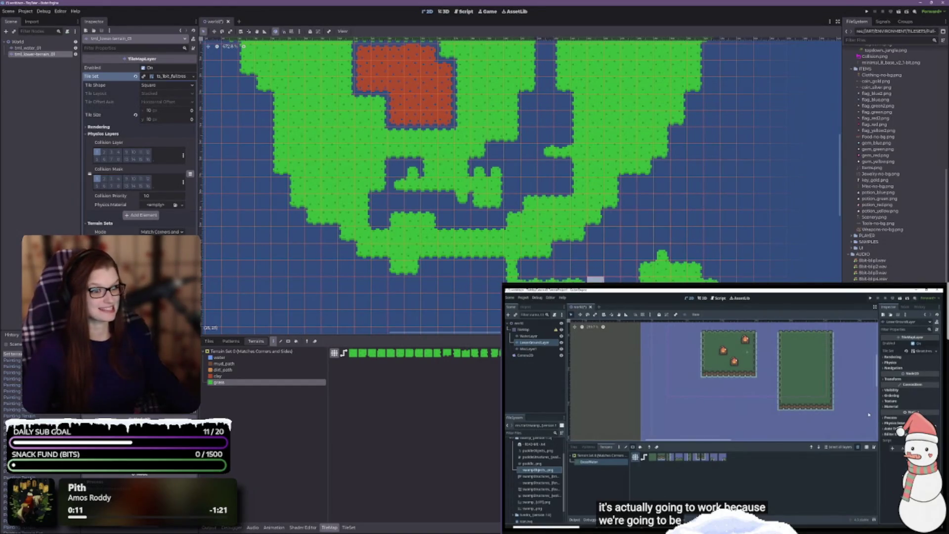
scroll(644, 279, down, 5)
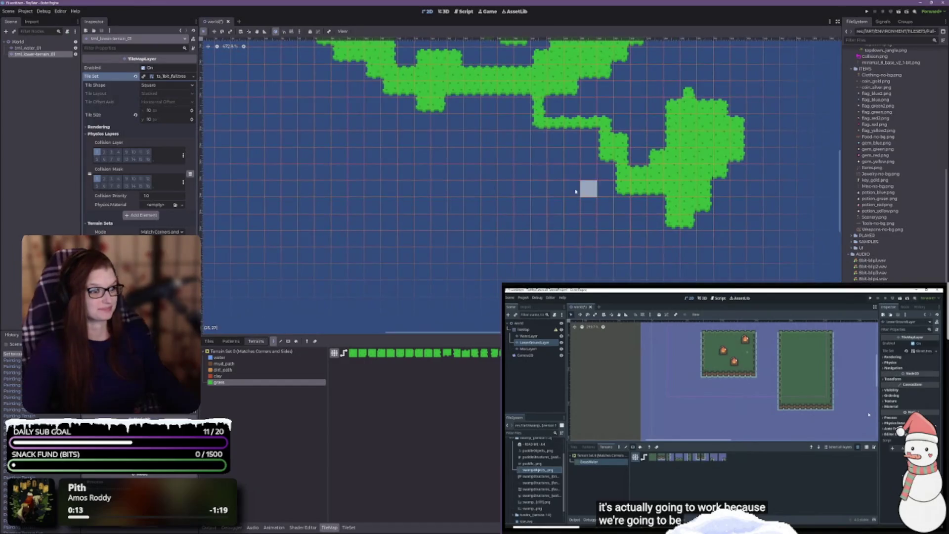
- Extend the new grass land, fill the loop's interior, and run a grass row toward the island
mouse_move(419, 123)
mouse_down()
mouse_move(419, 143)
mouse_move(275, 218)
mouse_move(360, 244)
mouse_move(279, 271)
mouse_up()
scroll(411, 206, down, 4)
scroll(410, 206, left, 4)
mouse_move(455, 149)
mouse_down()
mouse_move(396, 119)
mouse_move(497, 85)
mouse_move(477, 99)
mouse_move(481, 133)
mouse_move(491, 110)
mouse_move(506, 124)
mouse_up()
scroll(501, 197, up, 5)
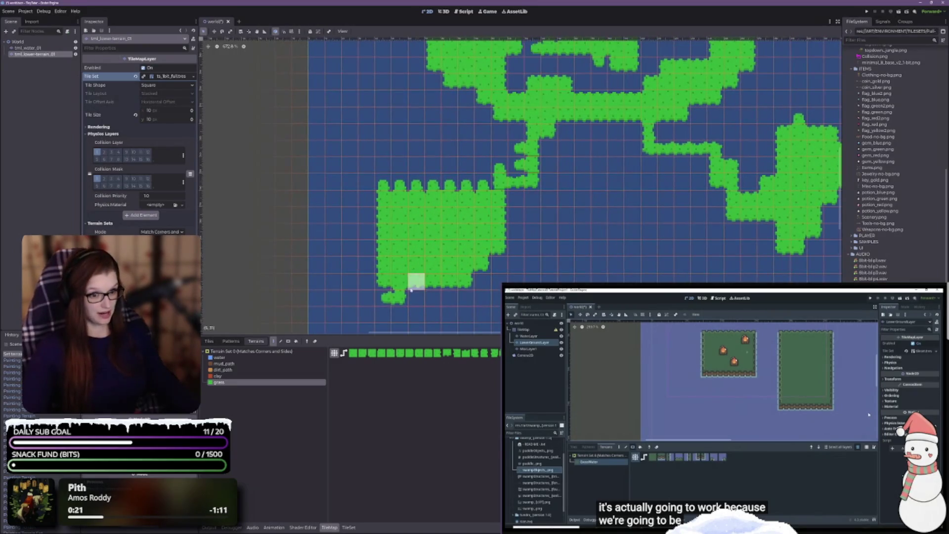
scroll(389, 293, up, 2)
mouse_move(489, 238)
mouse_down()
mouse_move(398, 239)
mouse_move(367, 203)
mouse_move(368, 237)
mouse_move(354, 236)
mouse_move(370, 202)
mouse_move(361, 192)
mouse_up()
scroll(451, 269, down, 3)
scroll(451, 269, right, 2)
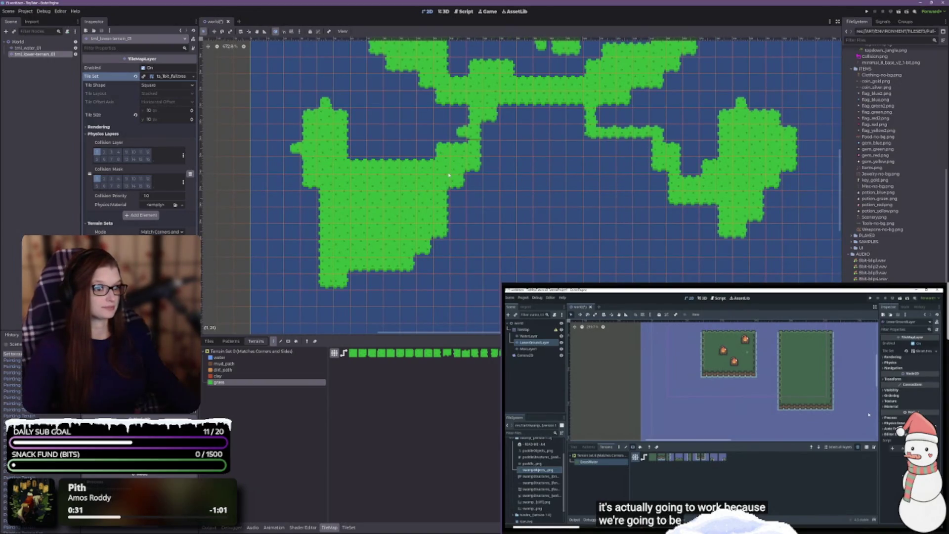
scroll(563, 218, down, 4)
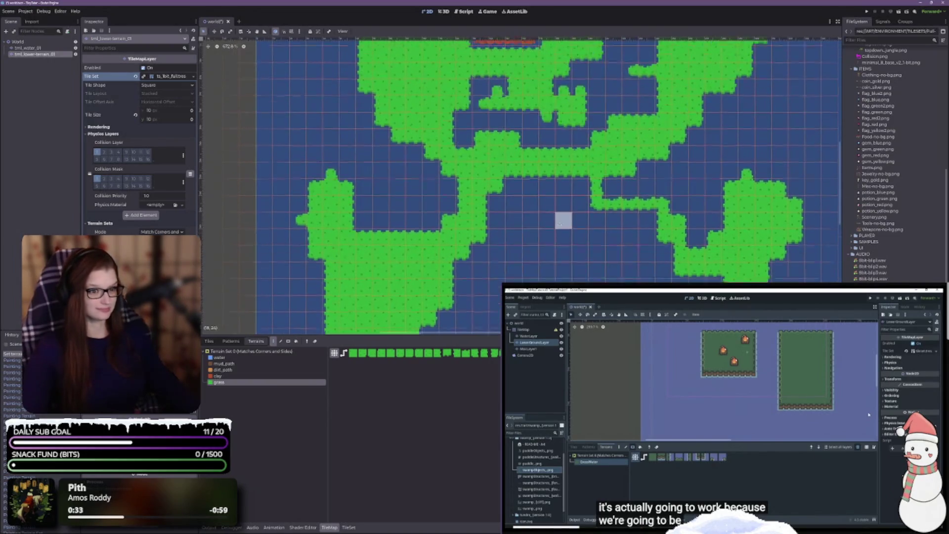
scroll(660, 211, up, 2)
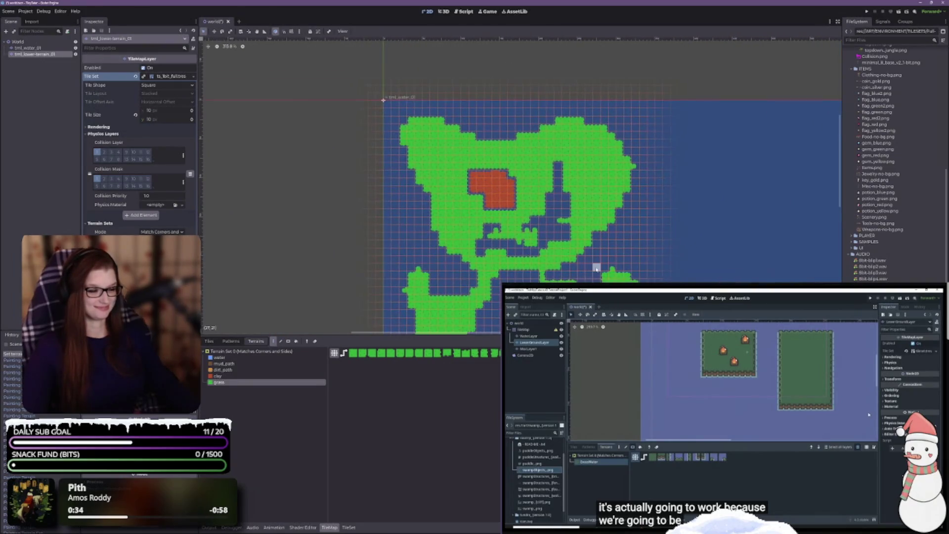
- Paint grass over the red clay patch on the island
scroll(583, 264, up, 3)
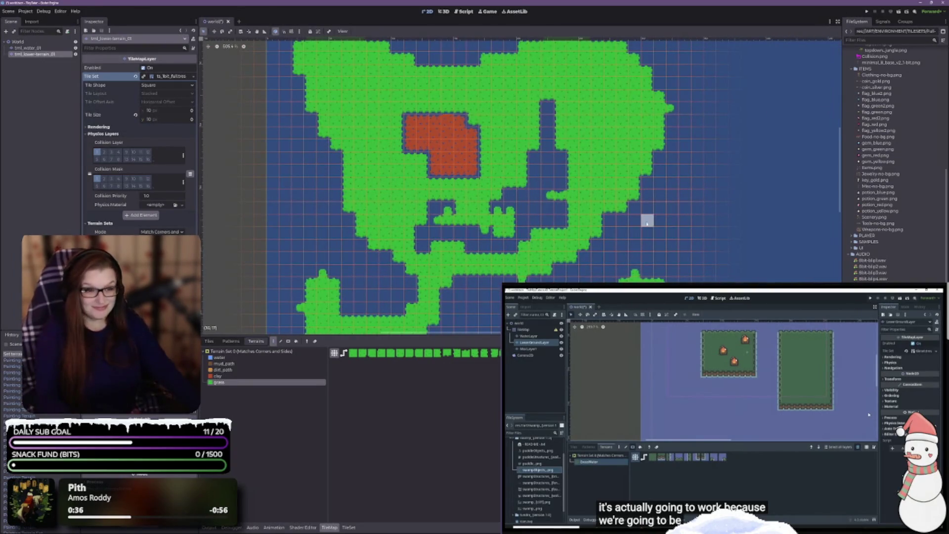
scroll(455, 168, up, 3)
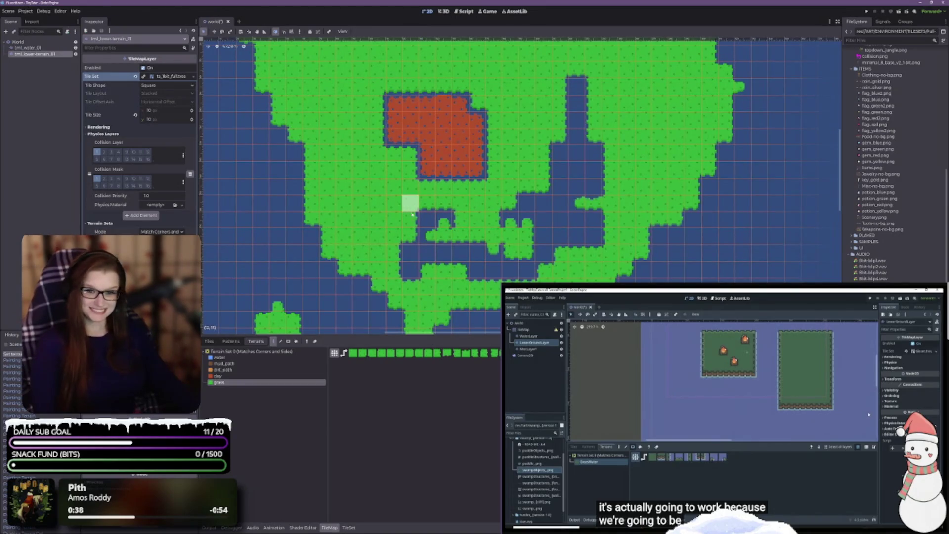
scroll(408, 195, up, 3)
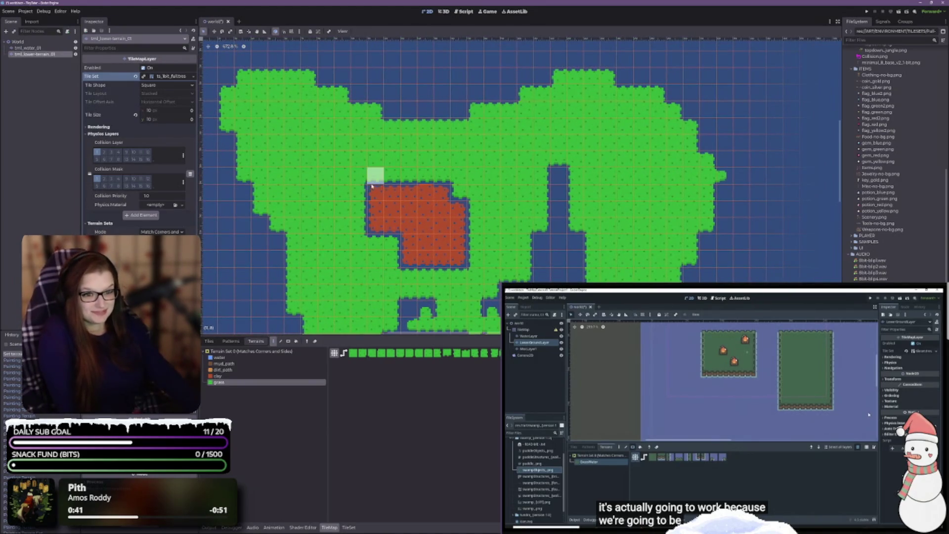
mouse_move(372, 186)
mouse_down()
mouse_move(374, 225)
mouse_move(408, 232)
mouse_move(428, 259)
mouse_move(457, 247)
mouse_move(435, 198)
mouse_move(403, 185)
mouse_move(391, 213)
mouse_move(514, 247)
mouse_up()
- Tidy the grass strip's tip and fill the adjacent water notch with grass
scroll(447, 231, down, 3)
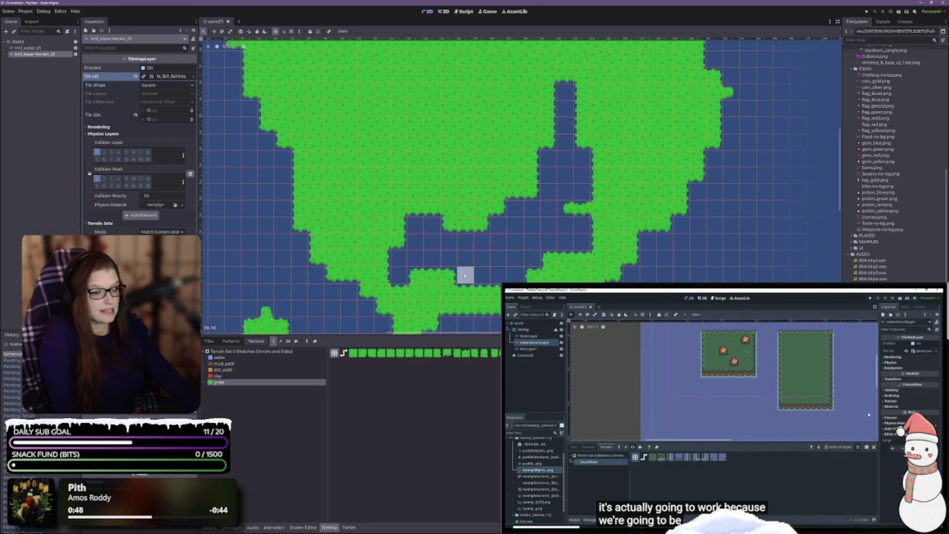
click(568, 216)
click(575, 205)
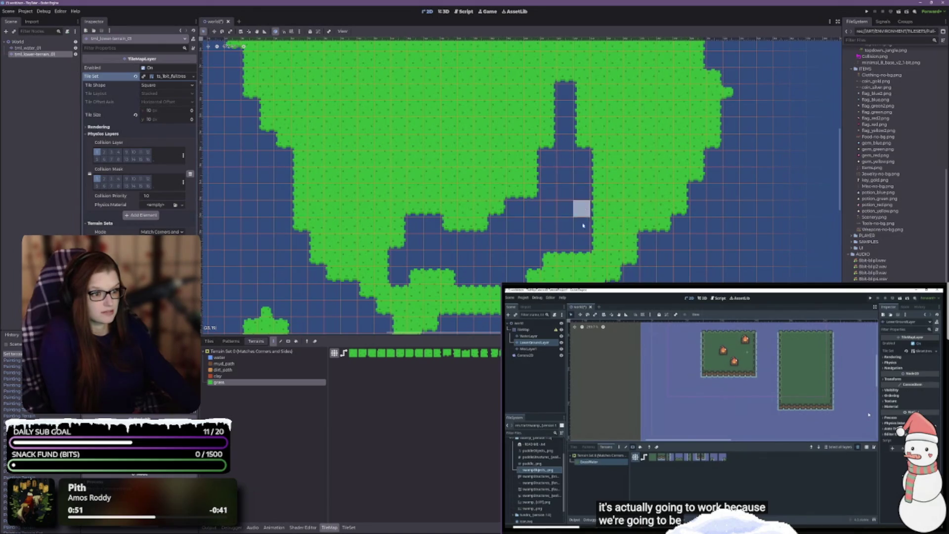
scroll(566, 222, down, 2)
drag(568, 135, 569, 163)
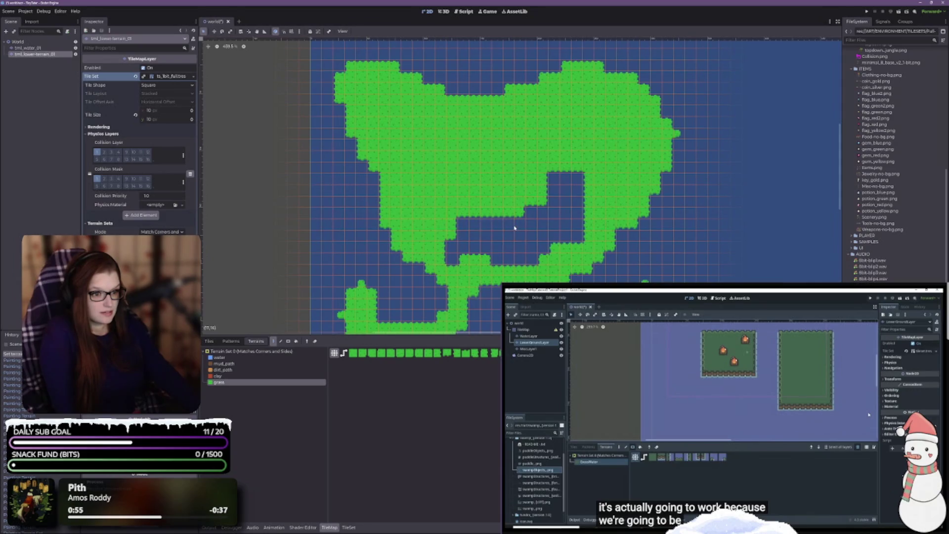
- Fill the lower water notch and the water column's side and top with grass
scroll(618, 227, down, 2)
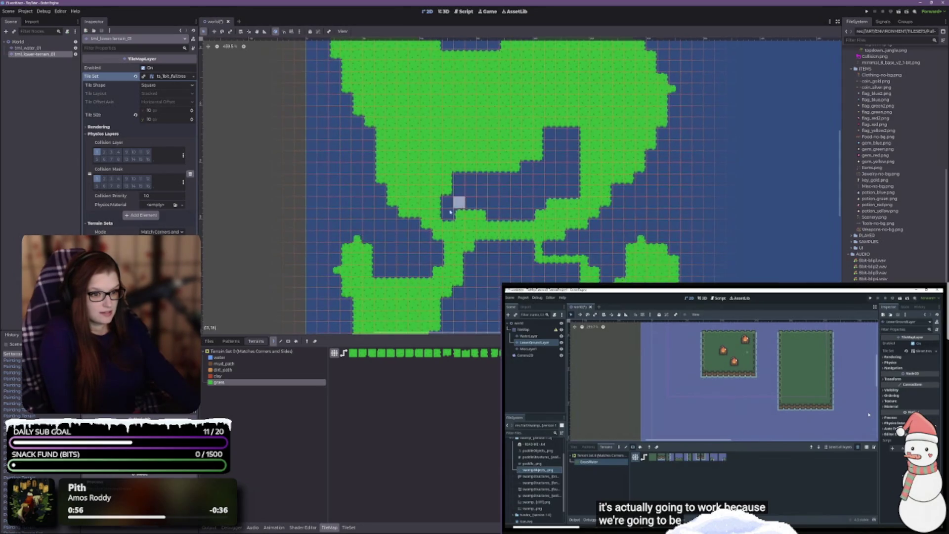
mouse_move(499, 219)
mouse_down()
mouse_move(458, 197)
mouse_move(477, 198)
mouse_move(481, 185)
mouse_up()
click(583, 201)
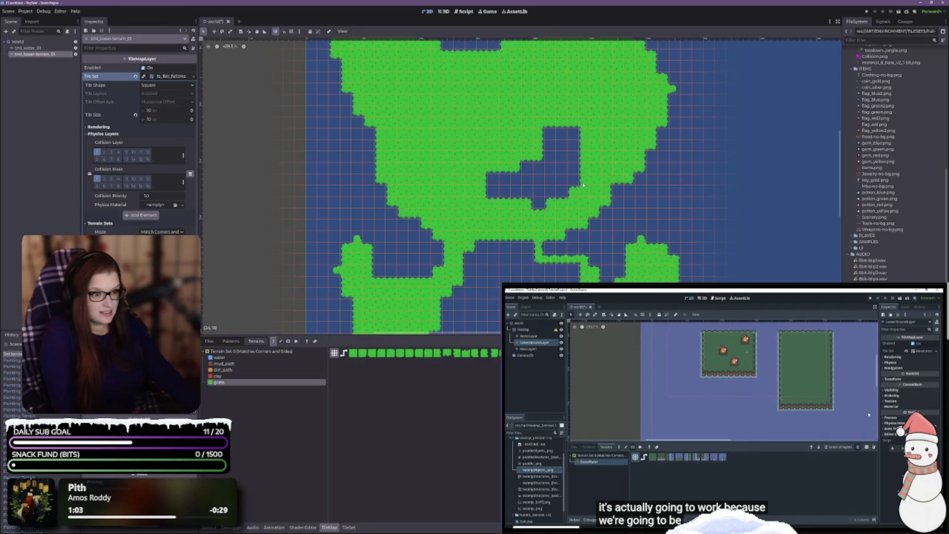
drag(575, 143, 545, 128)
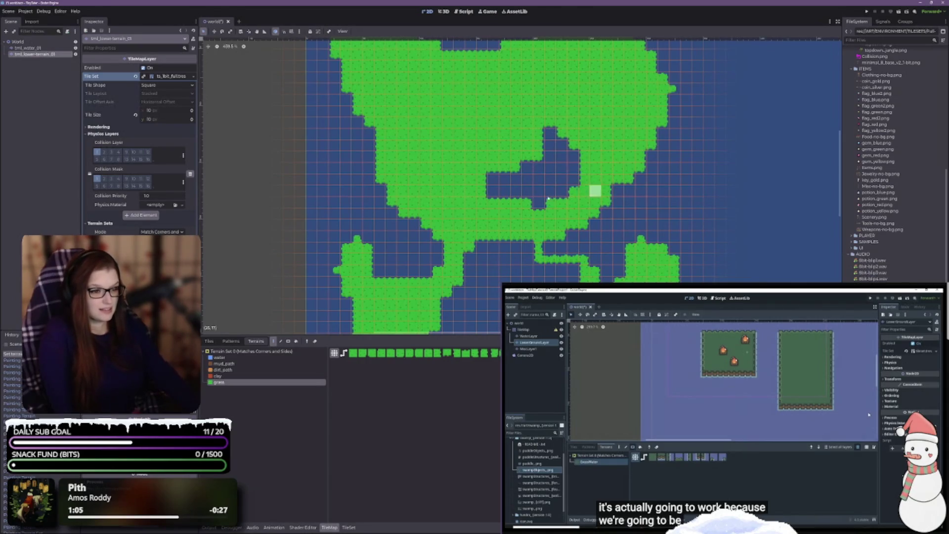
scroll(551, 230, down, 2)
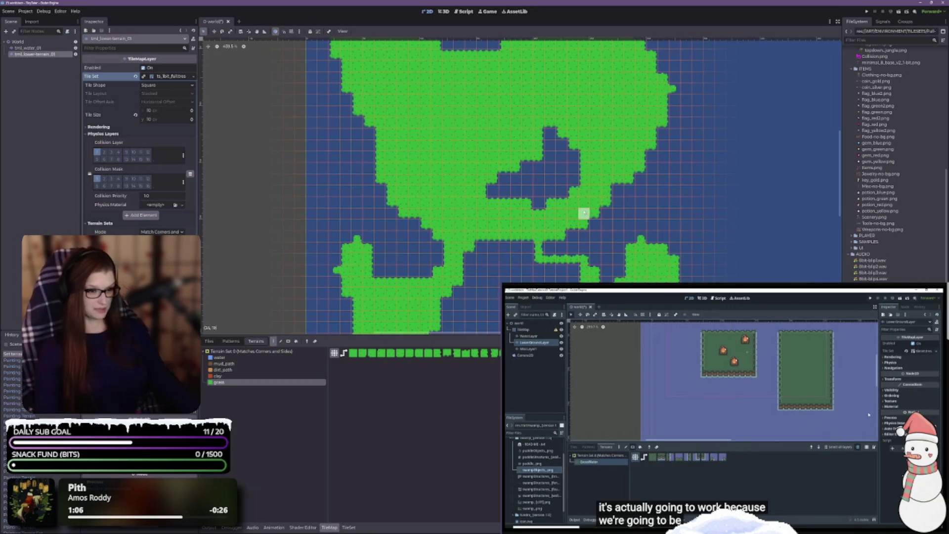
scroll(614, 257, up, 3)
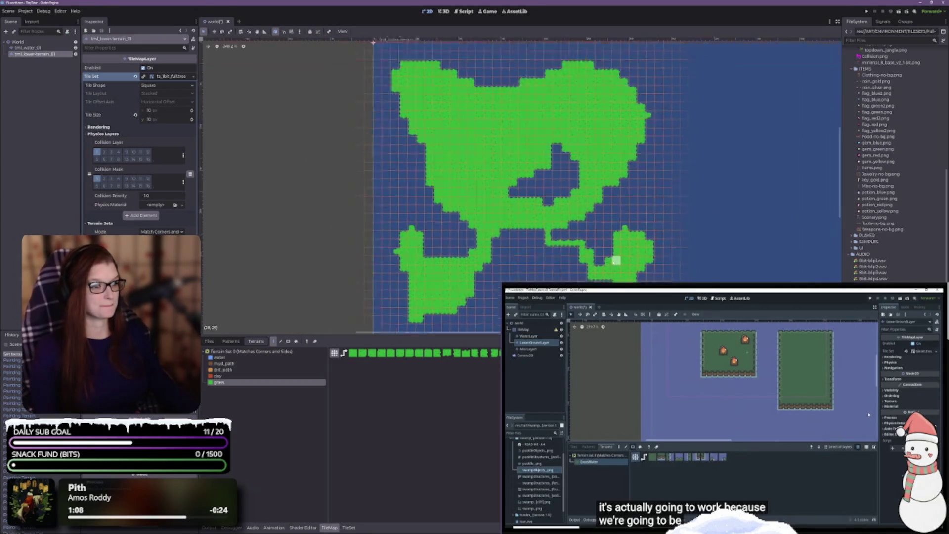
- Paint grass across the water gaps to join the lower pieces to the main island
click(523, 226)
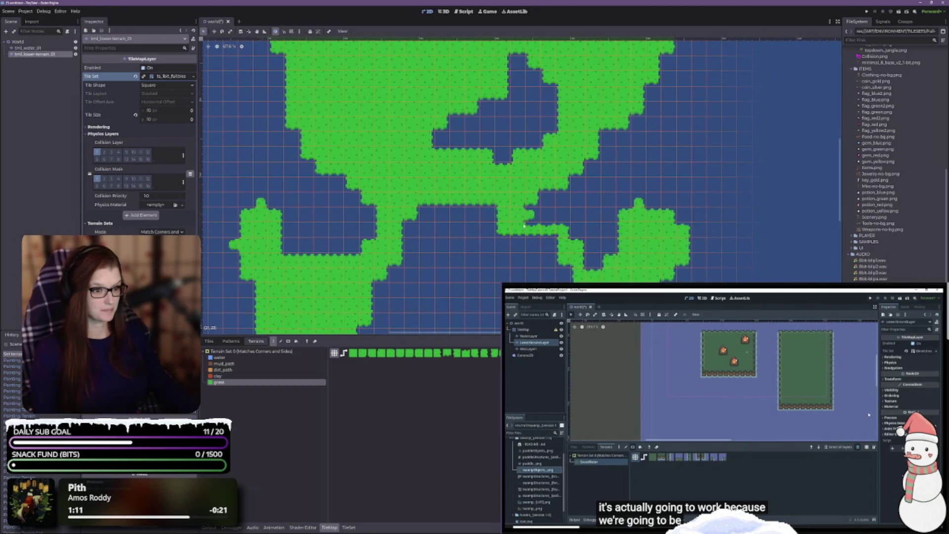
click(526, 241)
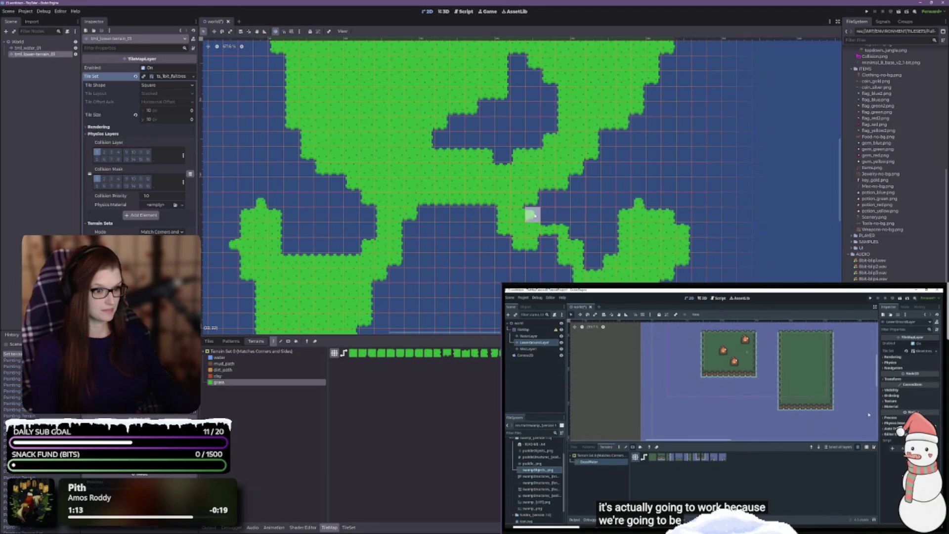
click(547, 244)
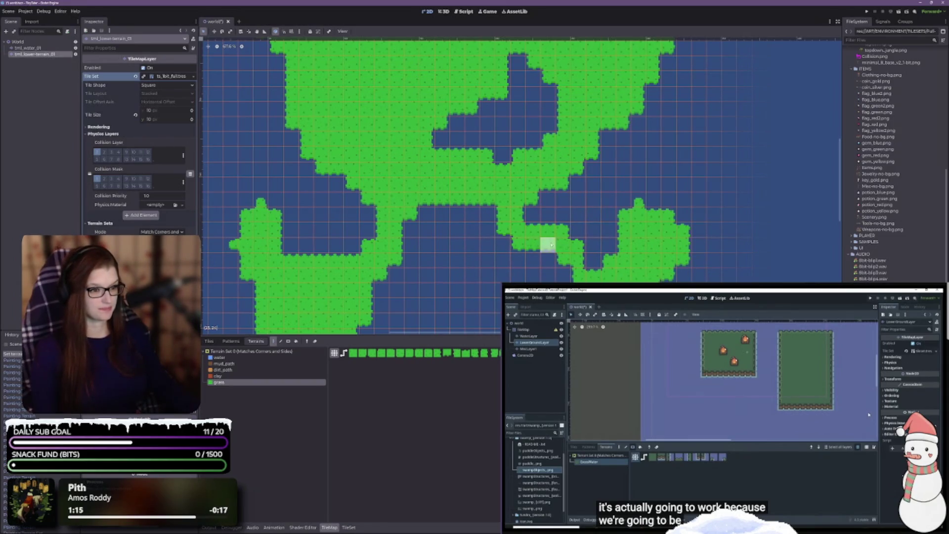
click(563, 274)
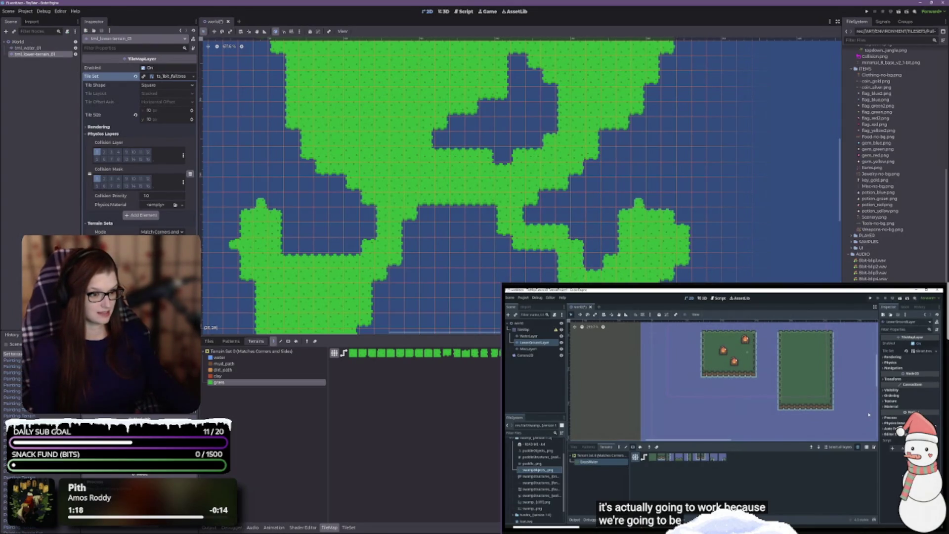
scroll(659, 247, down, 2)
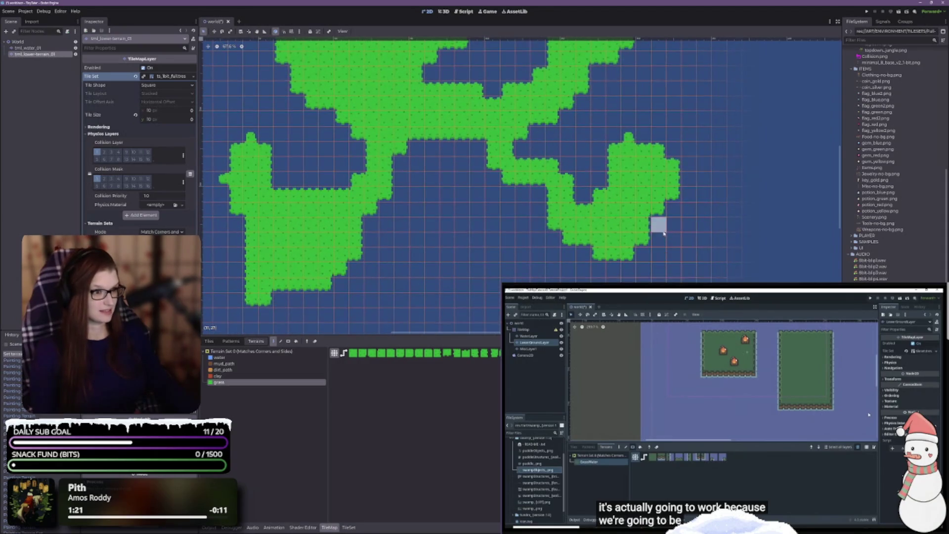
scroll(614, 257, down, 3)
scroll(599, 214, down, 2)
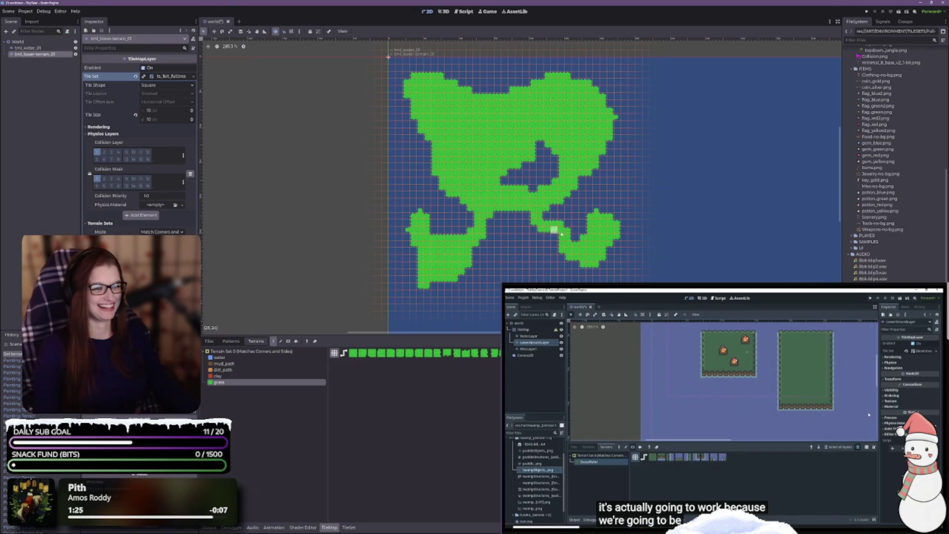
scroll(550, 225, up, 3)
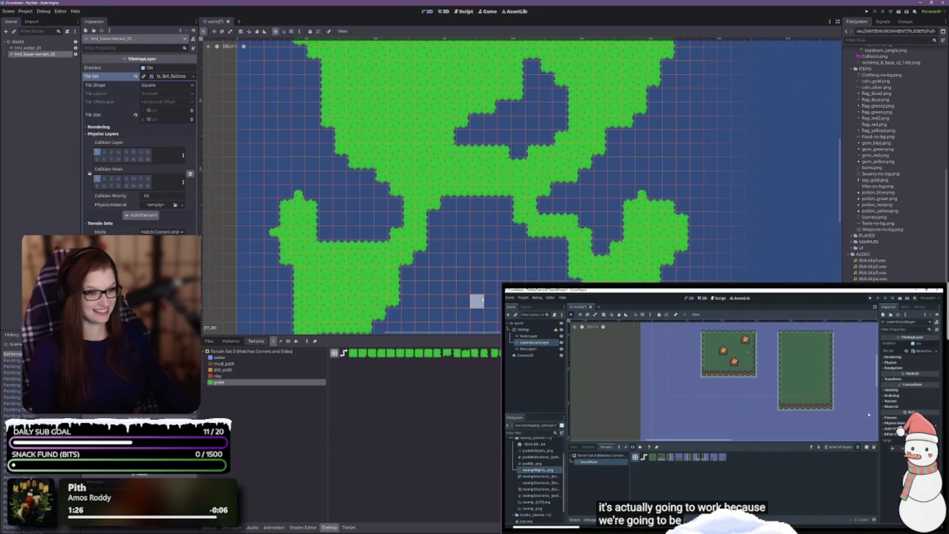
scroll(482, 272, down, 5)
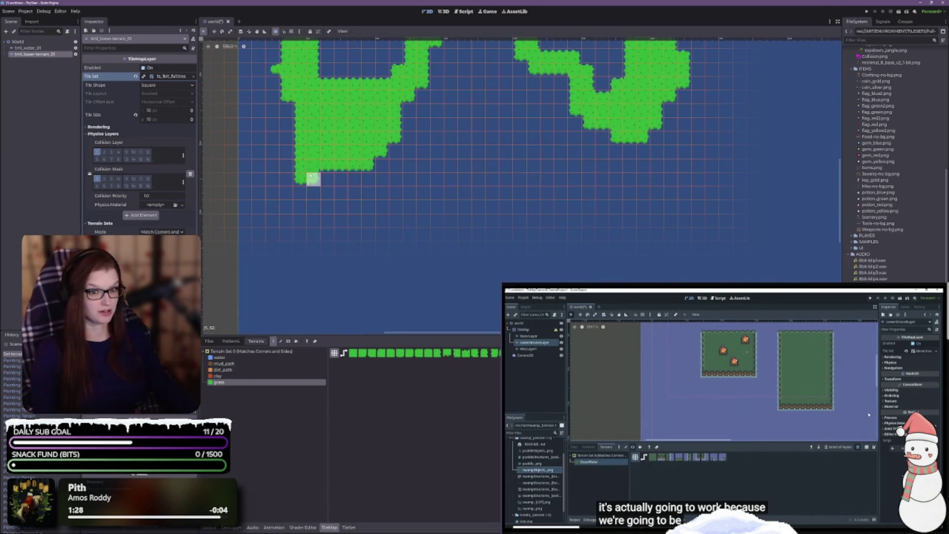
scroll(479, 207, down, 3)
- Paint a long grass trail south from the island and curve it back into a ring
mouse_move(331, 98)
mouse_down()
mouse_move(316, 96)
mouse_move(366, 170)
mouse_move(494, 238)
mouse_move(650, 175)
mouse_move(673, 110)
mouse_move(618, 220)
mouse_move(605, 195)
mouse_move(564, 168)
mouse_move(603, 182)
mouse_move(619, 206)
mouse_move(606, 188)
mouse_move(620, 172)
mouse_move(618, 249)
mouse_move(615, 242)
mouse_up()
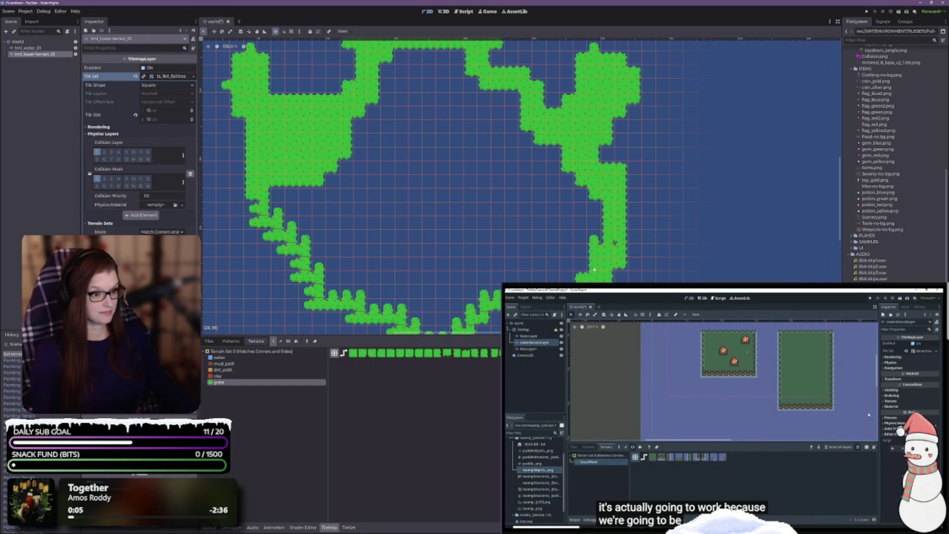
scroll(610, 243, down, 5)
mouse_move(578, 213)
mouse_down()
mouse_move(561, 226)
mouse_move(449, 257)
mouse_move(319, 166)
mouse_move(281, 102)
mouse_up()
mouse_move(334, 140)
mouse_down()
mouse_move(368, 195)
mouse_move(460, 266)
mouse_move(428, 196)
mouse_move(361, 182)
mouse_move(360, 163)
mouse_move(387, 170)
mouse_move(326, 117)
mouse_up()
mouse_move(432, 180)
mouse_down()
mouse_move(447, 213)
mouse_move(516, 200)
mouse_move(483, 240)
mouse_move(551, 210)
mouse_move(508, 246)
mouse_move(576, 184)
mouse_move(538, 188)
mouse_move(551, 196)
mouse_up()
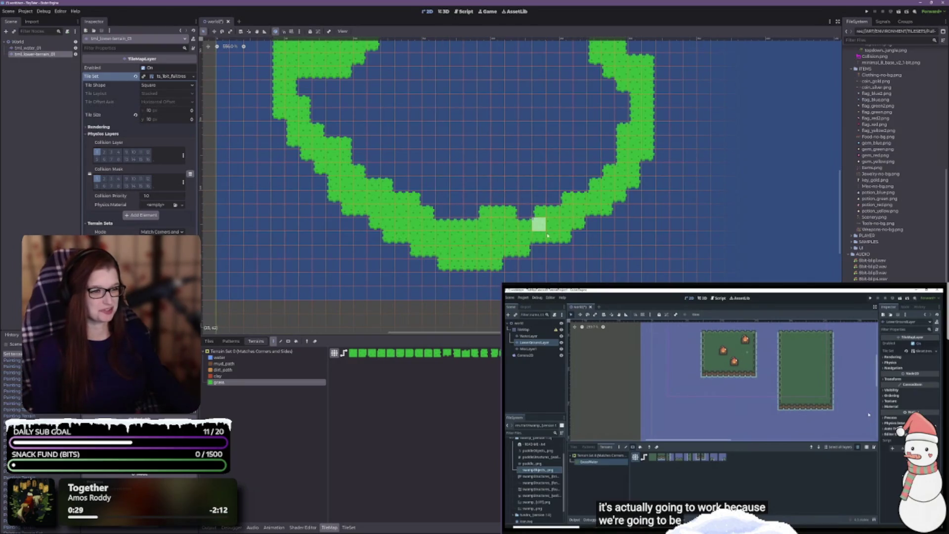
- Fill the water pocket on the ring's left edge with grass
scroll(598, 233, down, 2)
scroll(649, 231, down, 2)
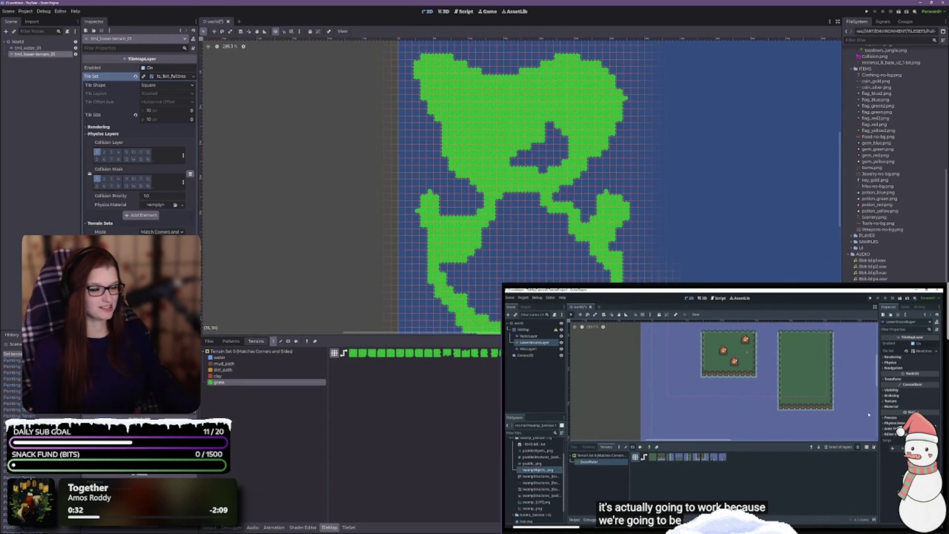
scroll(565, 275, up, 4)
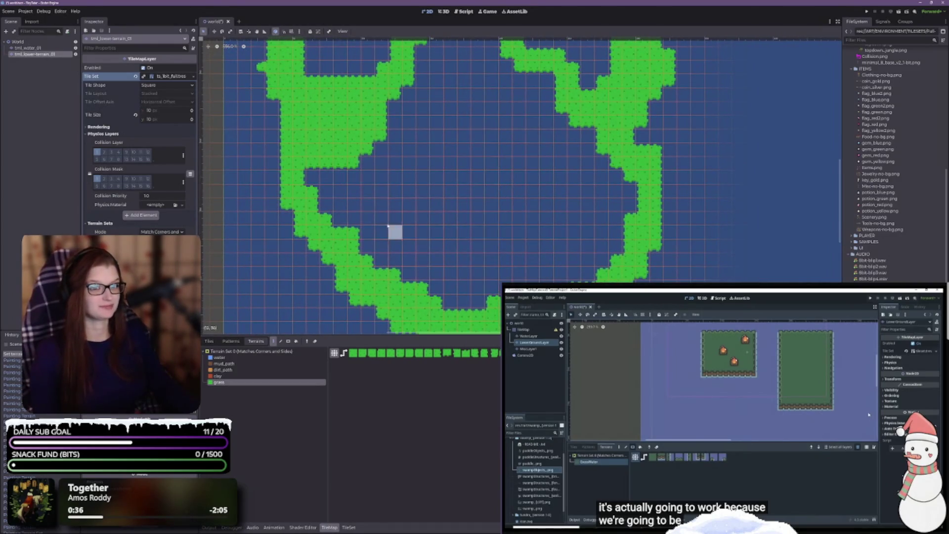
click(331, 175)
mouse_move(330, 175)
mouse_down()
mouse_move(314, 180)
mouse_move(336, 173)
mouse_move(324, 205)
mouse_move(350, 177)
mouse_up()
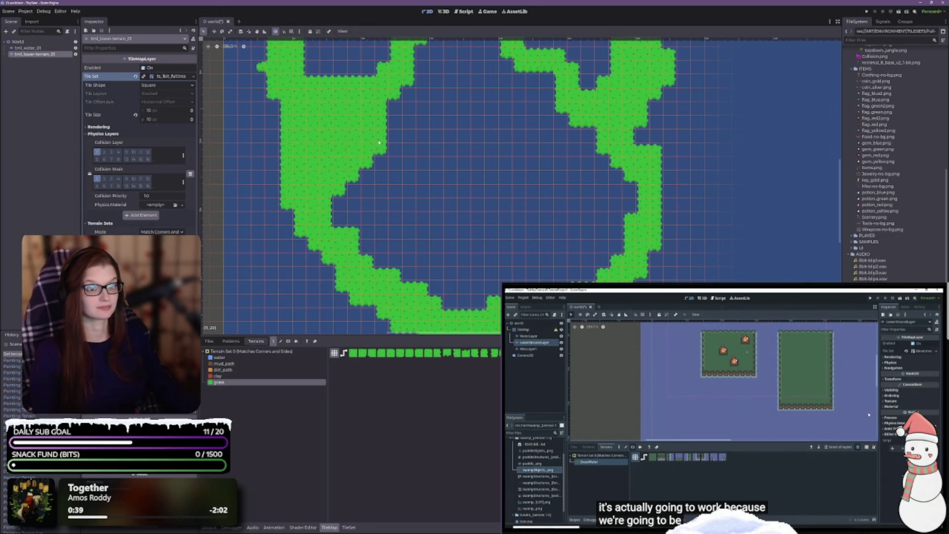
scroll(525, 163, down, 5)
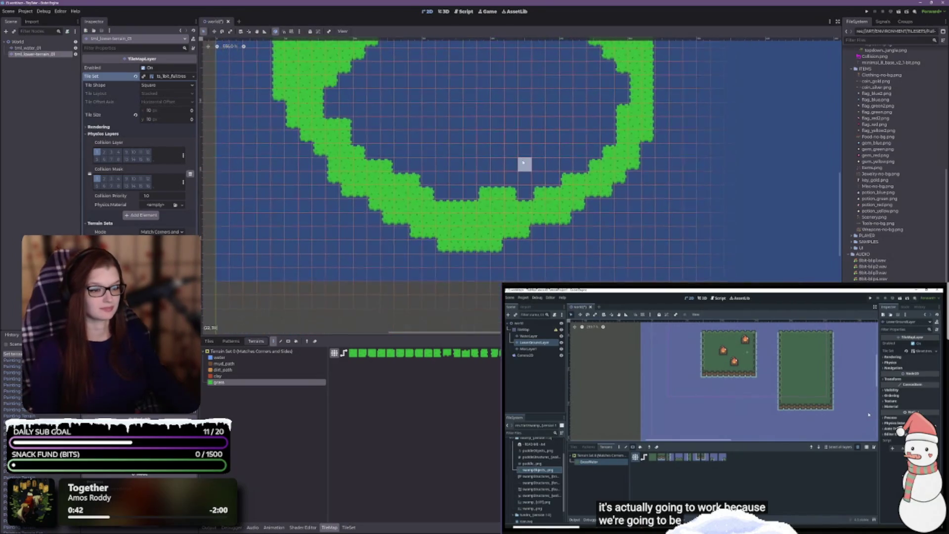
scroll(515, 147, up, 1)
scroll(515, 148, up, 5)
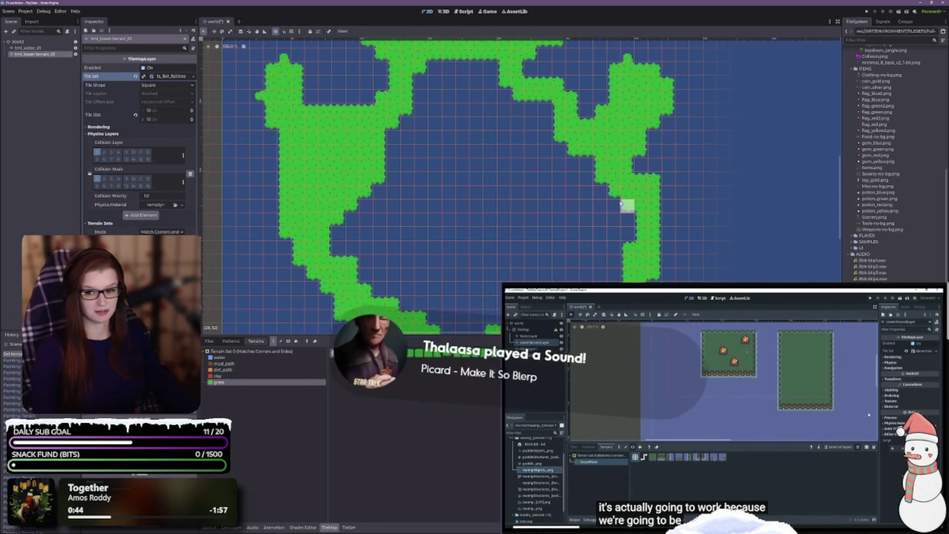
scroll(586, 277, up, 4)
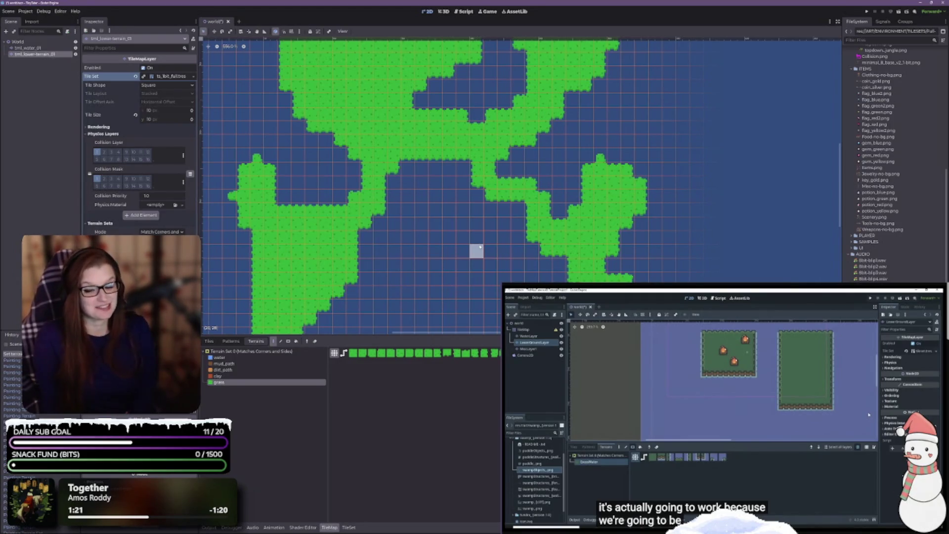
- Pan and zoom the map view to bring the grass ring into view
mouse_move(458, 261)
mouse_down()
mouse_move(464, 250)
mouse_move(430, 200)
mouse_move(477, 174)
mouse_up()
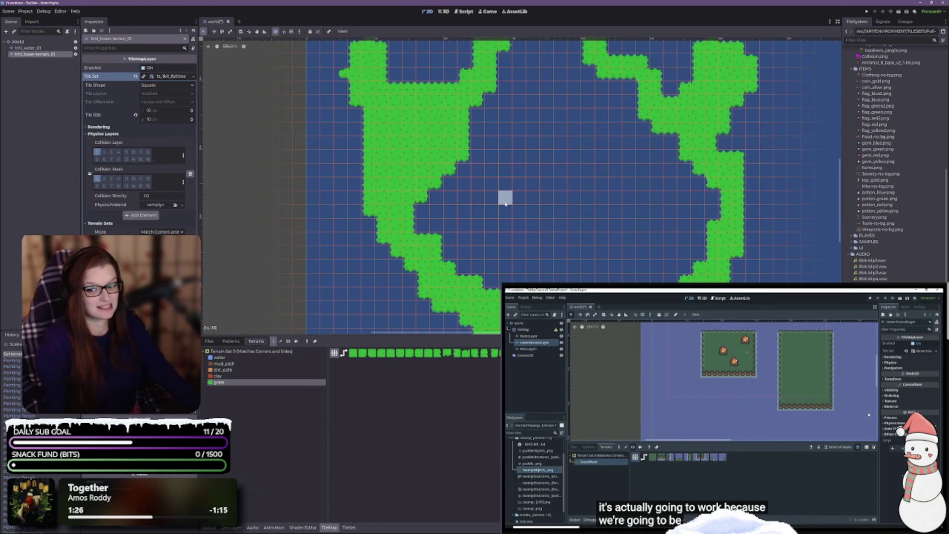
scroll(505, 203, up, 10)
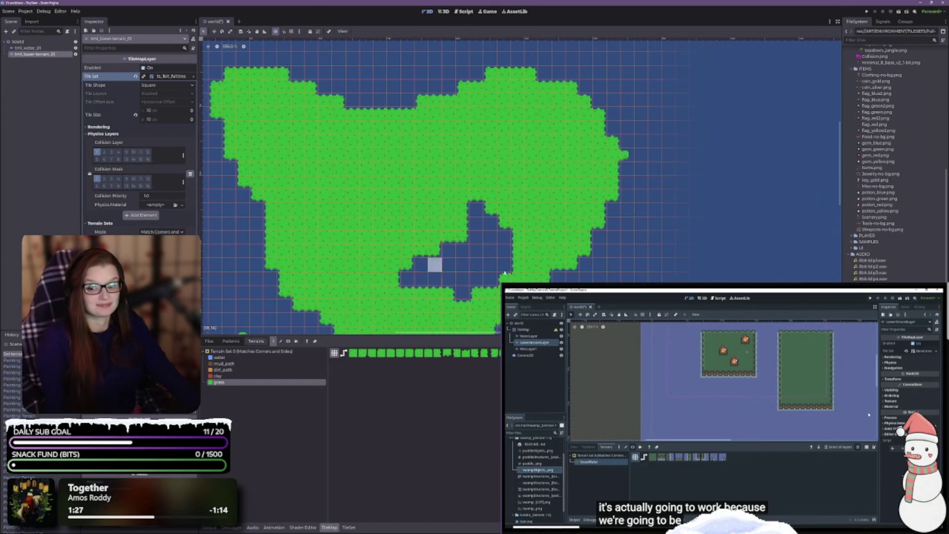
scroll(505, 273, down, 5)
scroll(546, 222, down, 5)
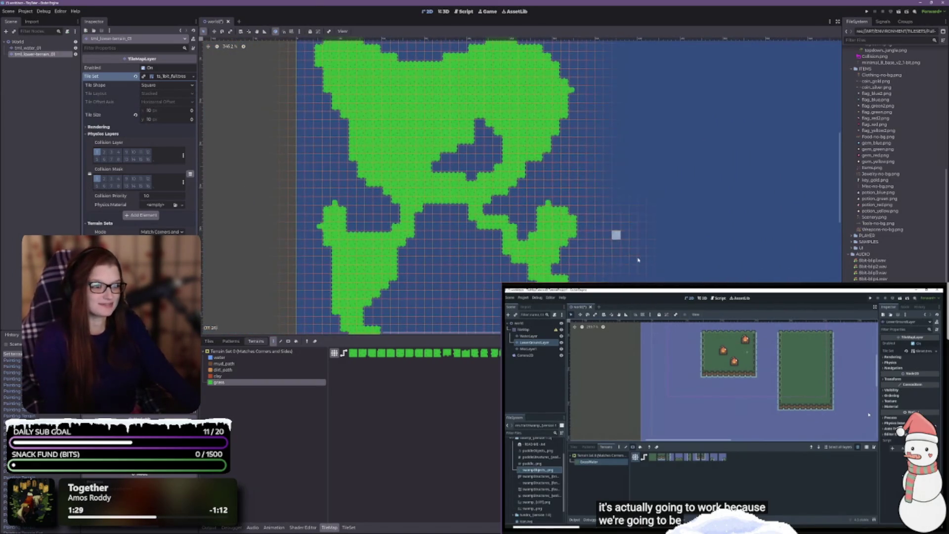
drag(637, 259, 572, 149)
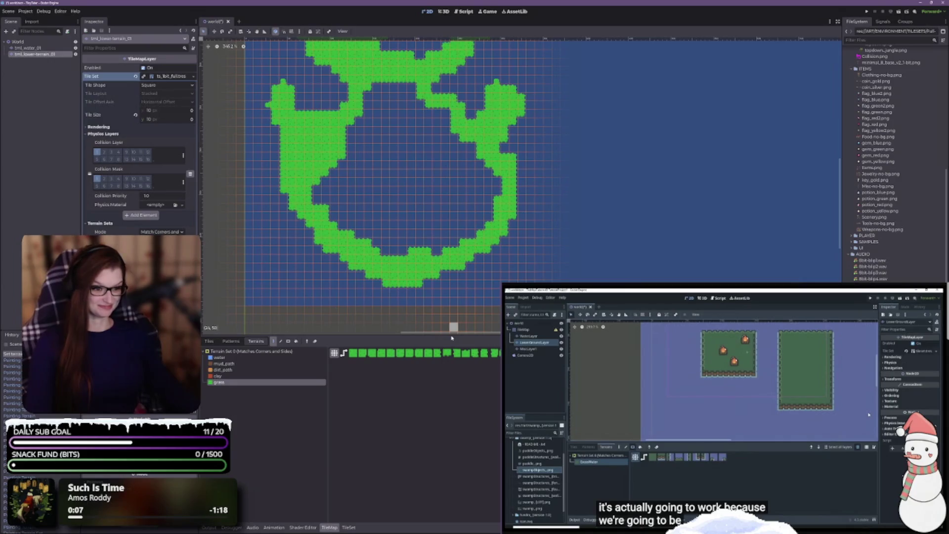
- Drag the bottom panel divider down for a taller viewport and frame the whole tilemap
drag(451, 332, 445, 413)
scroll(445, 409, up, 5)
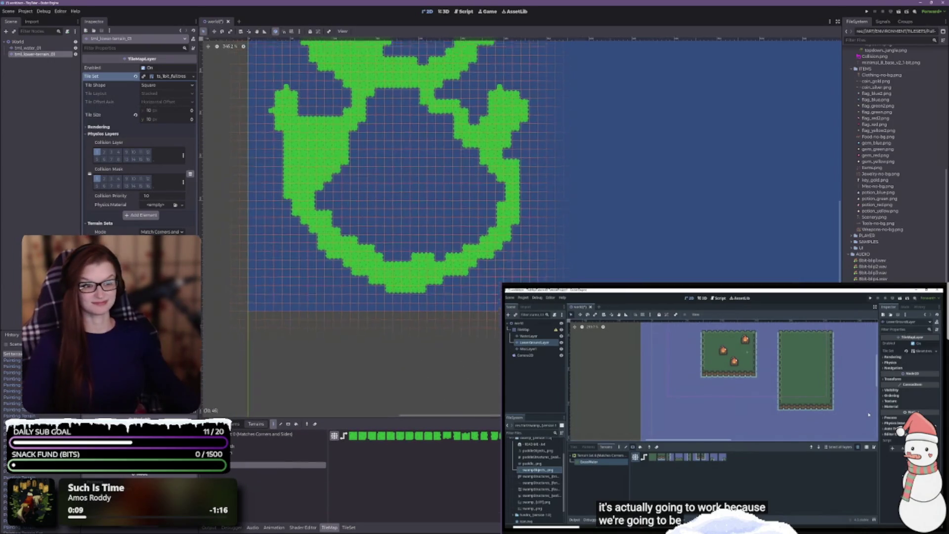
scroll(662, 180, down, 5)
drag(699, 222, 593, 207)
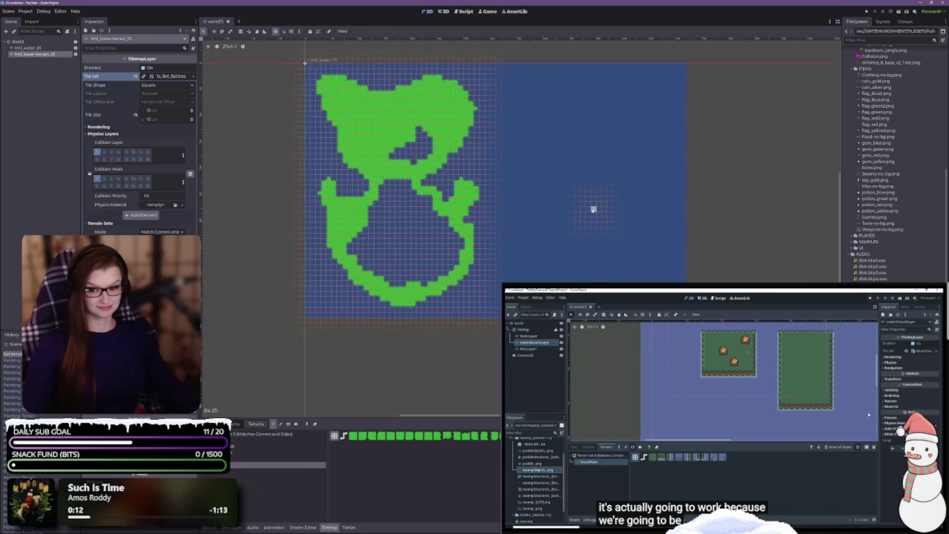
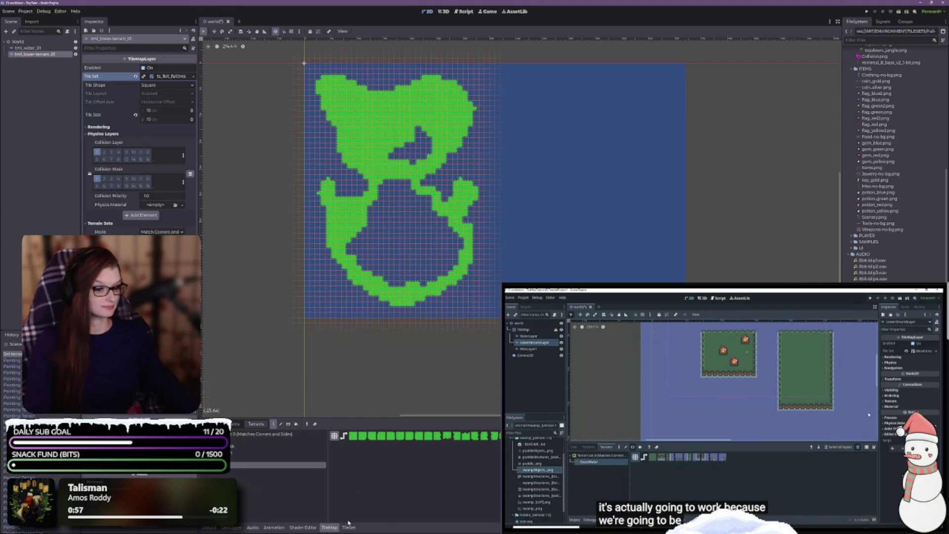
- Choose dirt_path as the paint terrain, then switch to Full-no-bg.png in Aseprite
drag(353, 419, 352, 355)
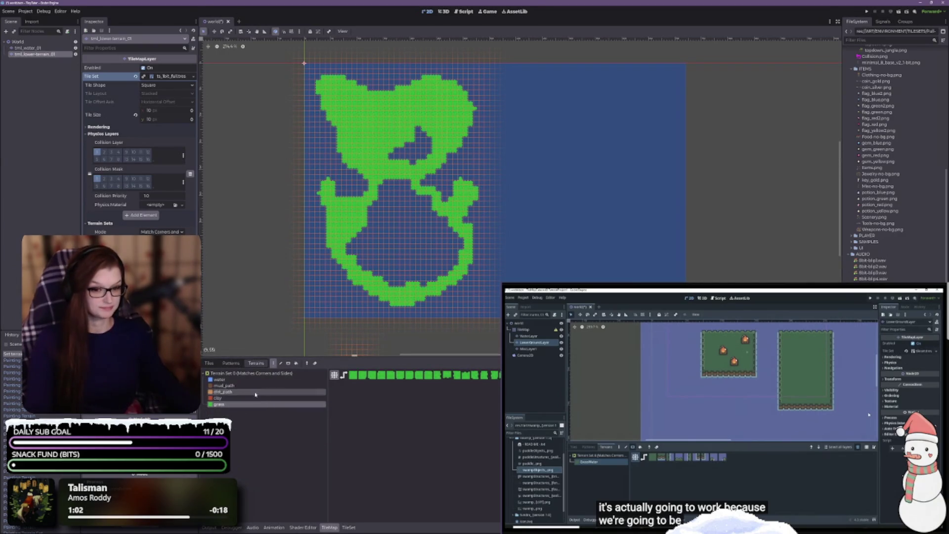
click(231, 393)
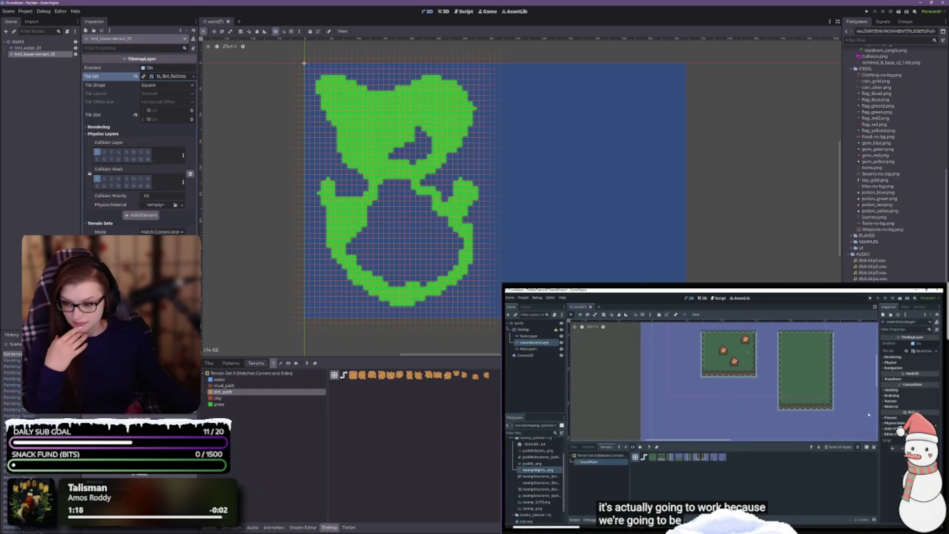
key(alt+Tab)
drag(476, 307, 394, 307)
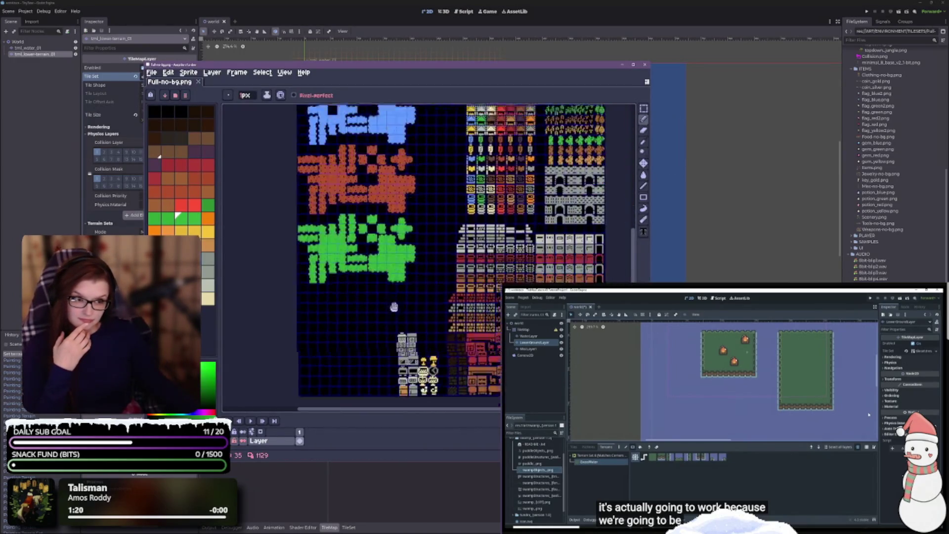
- Maximise Aseprite, look over the green and orange tiles, select the Magic Wand, then restore the window
scroll(394, 306, down, 5)
key(super+Up)
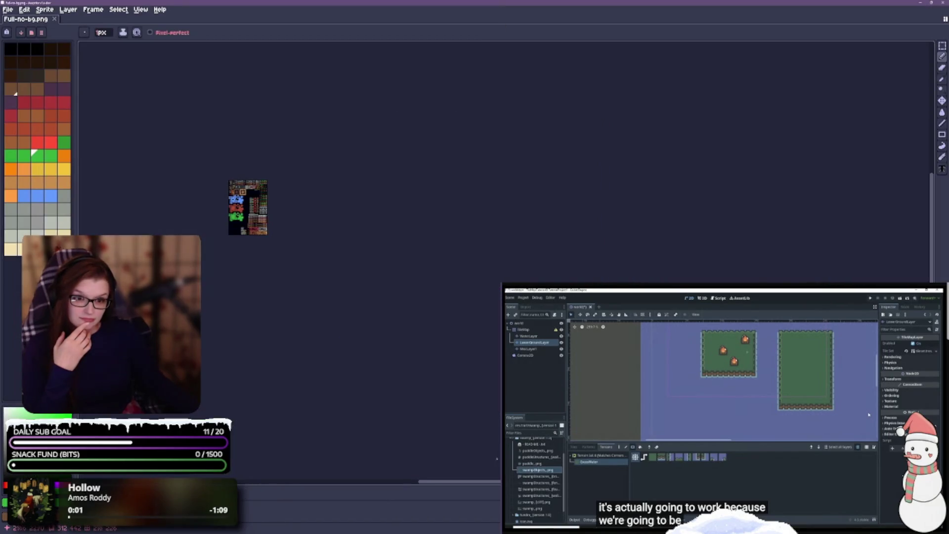
drag(459, 317, 591, 333)
scroll(376, 233, up, 5)
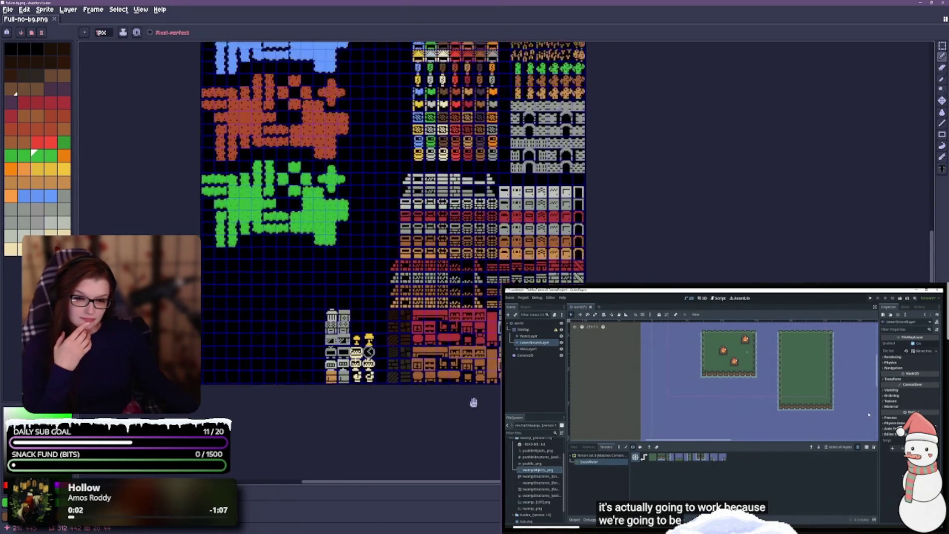
scroll(385, 311, down, 3)
scroll(388, 133, up, 5)
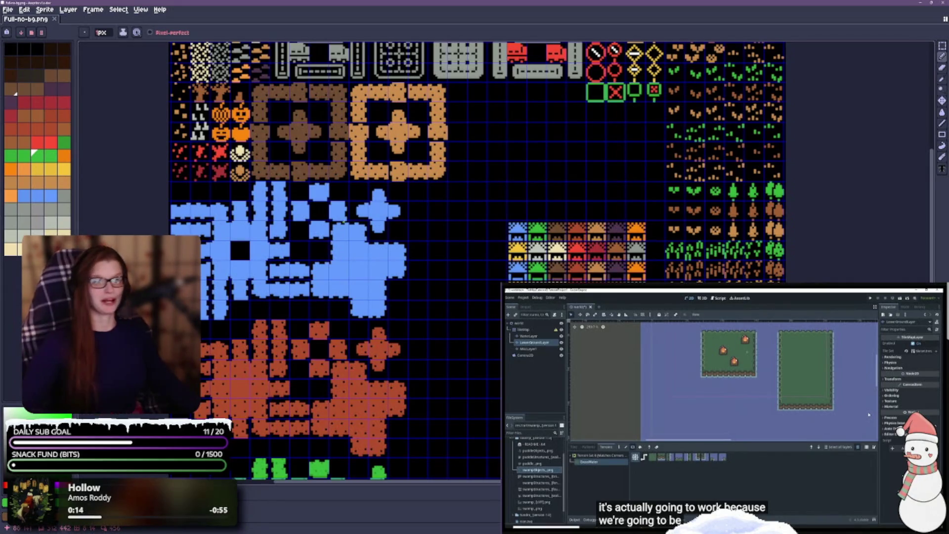
scroll(437, 328, down, 5)
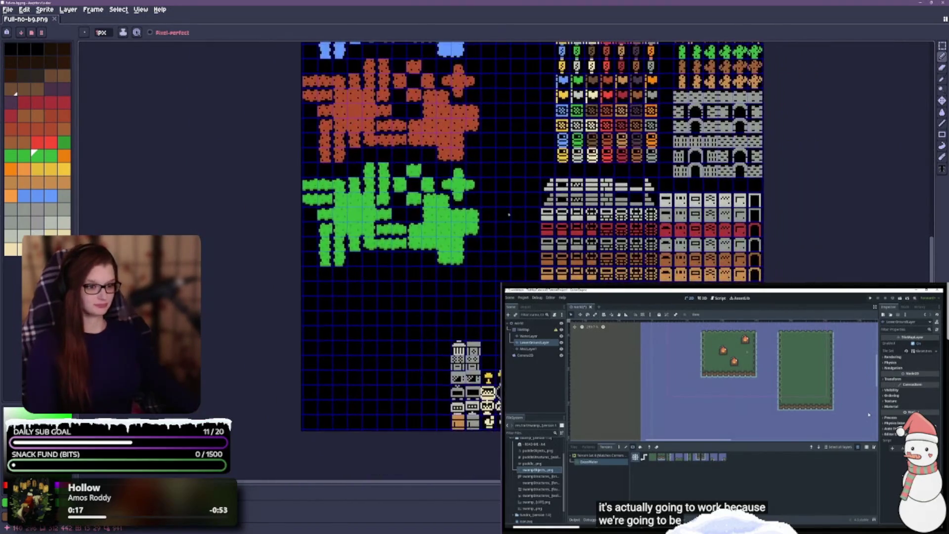
click(942, 46)
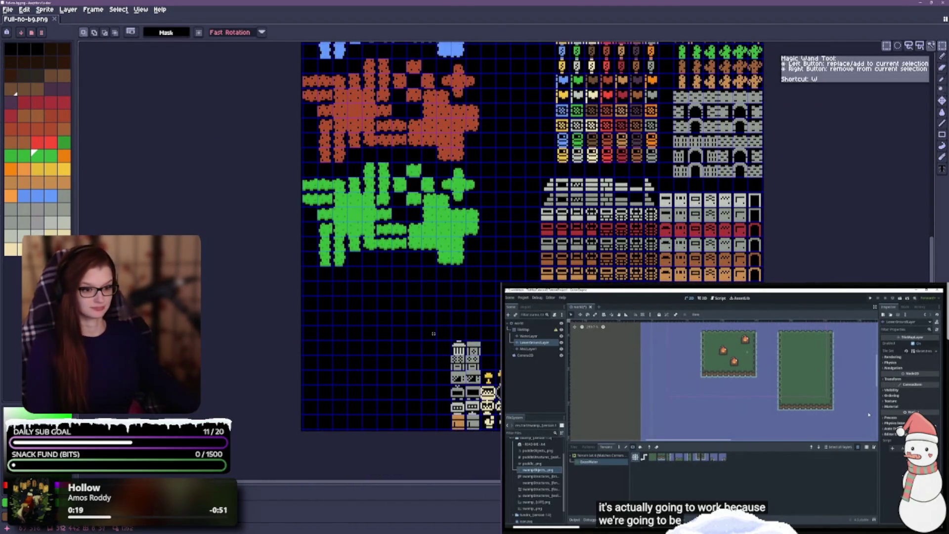
scroll(456, 339, up, 3)
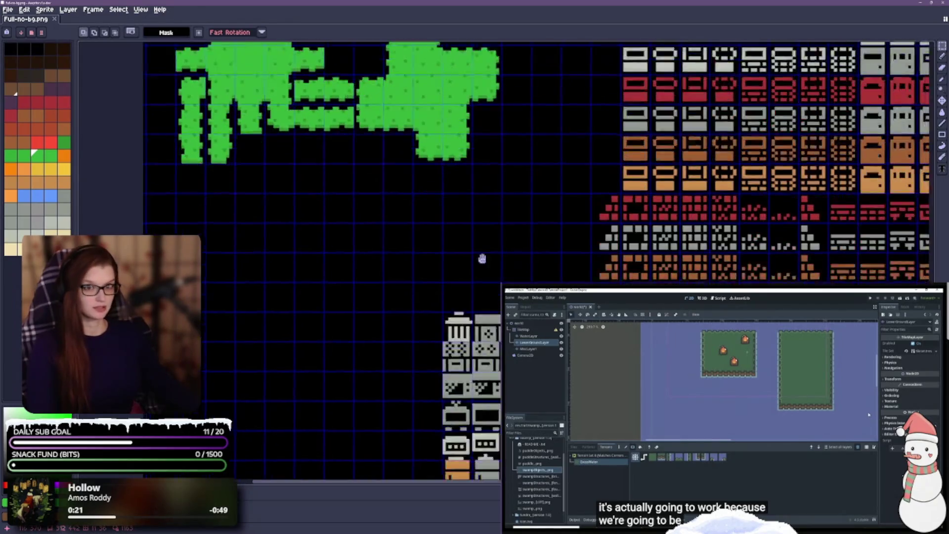
scroll(455, 176, down, 2)
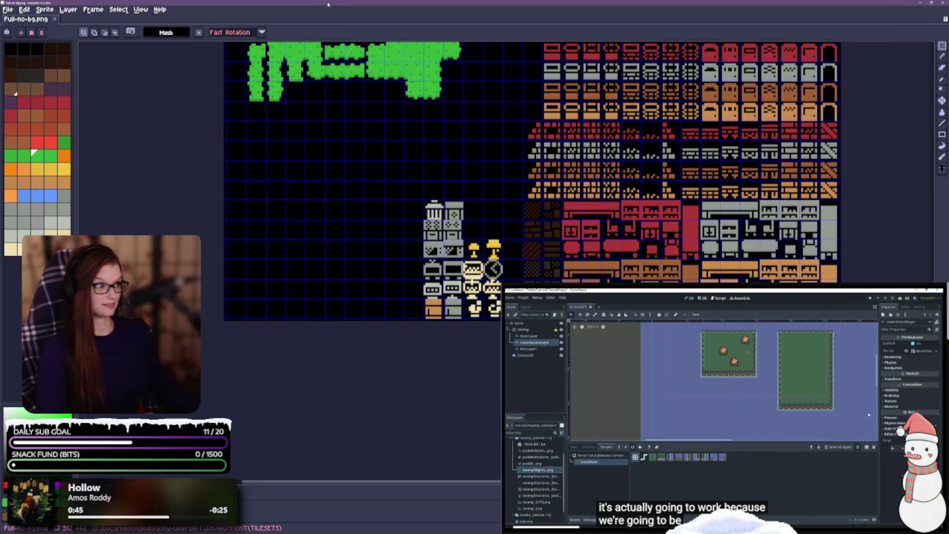
click(931, 3)
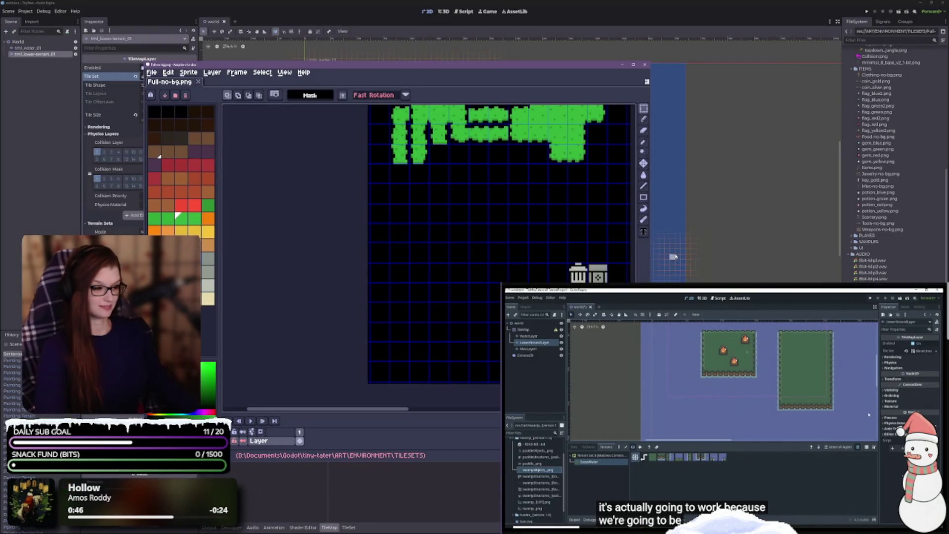
- Return to Godot and inspect Char-Dark.png from the ENEMIES folder
click(682, 89)
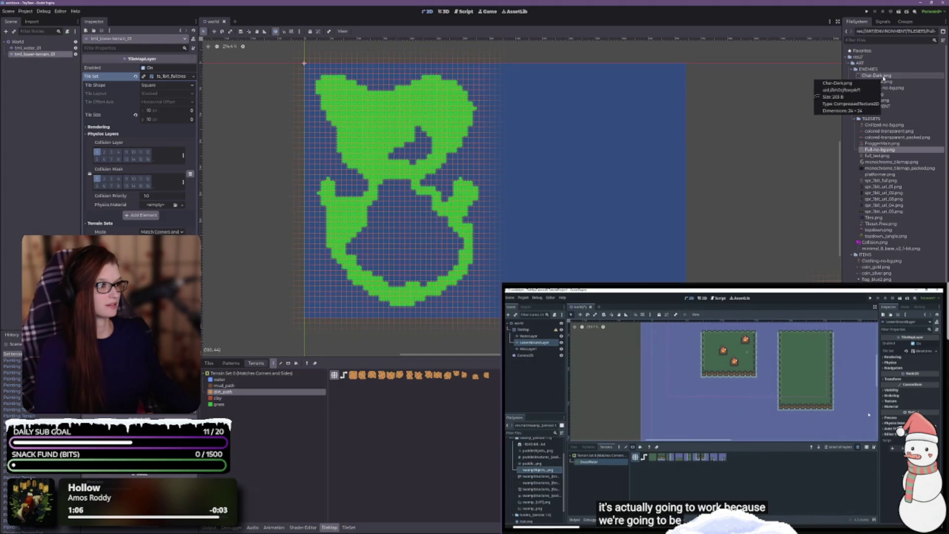
click(883, 77)
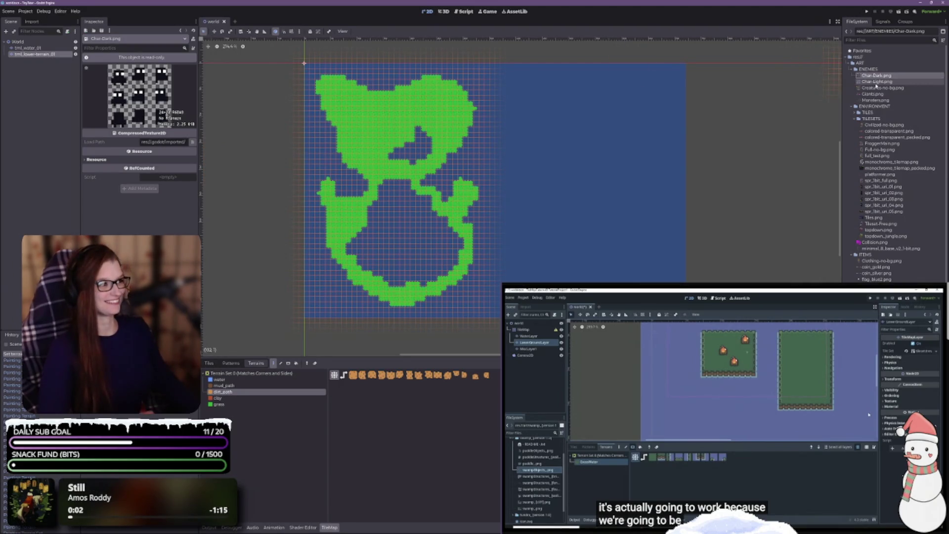
- Inspect Char-Light.png, then go back to the Char-Dark.png texture in FileSystem
click(877, 82)
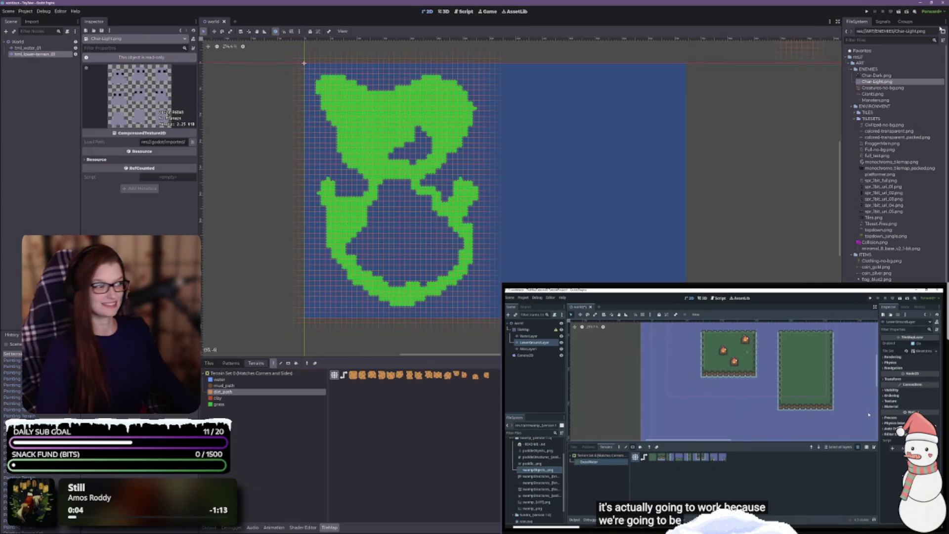
click(884, 75)
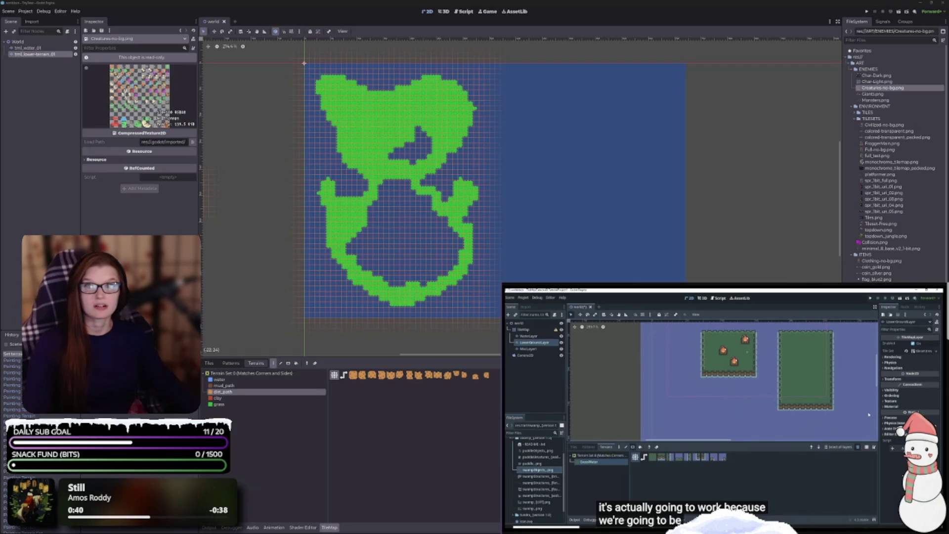
click(892, 76)
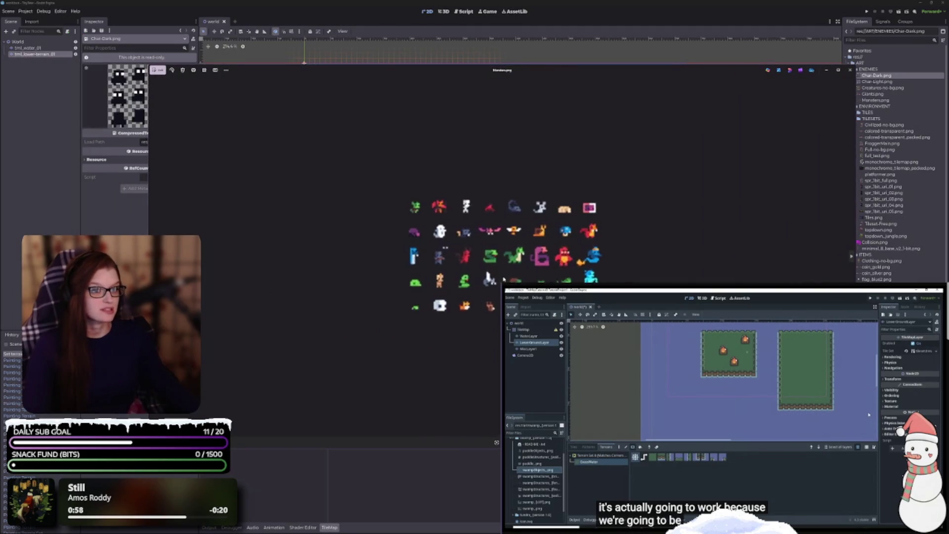
- Step the preview through Giants.png, Creatures-no-bg.png and Char-Light.png, zooming to inspect them
scroll(503, 280, up, 1)
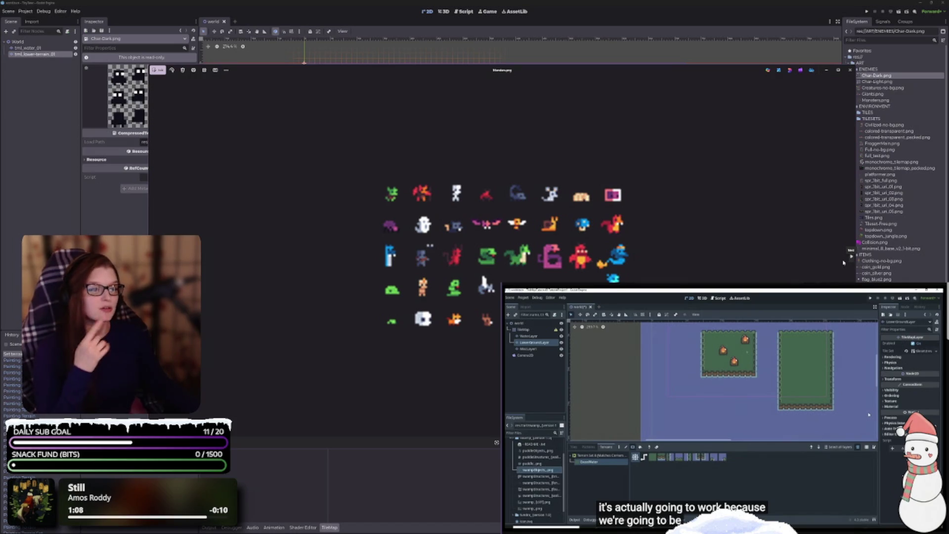
click(851, 256)
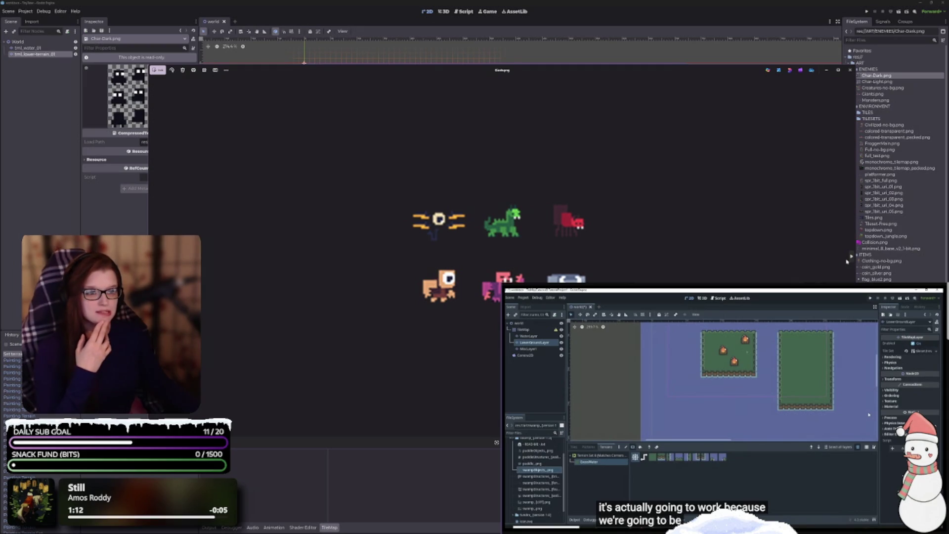
click(846, 260)
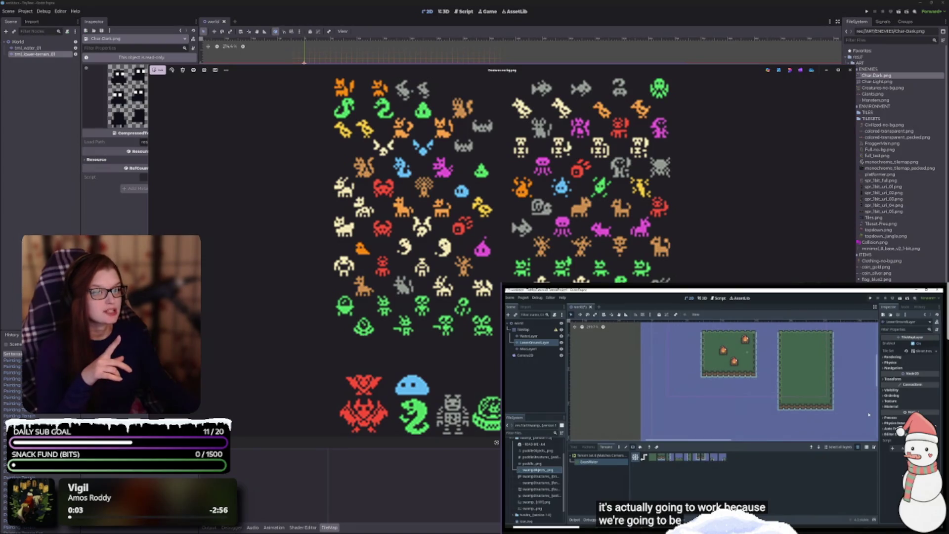
scroll(498, 243, down, 3)
scroll(498, 243, up, 2)
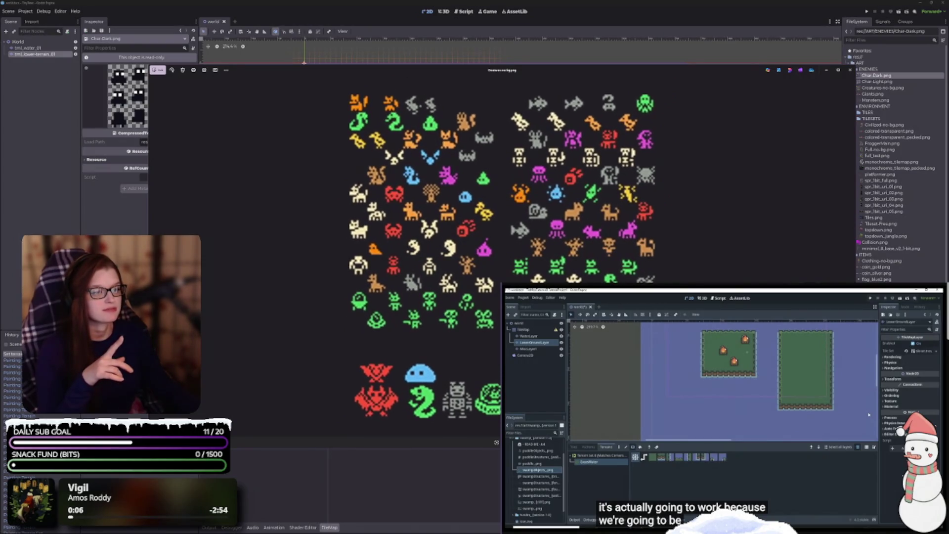
scroll(494, 257, up, 1)
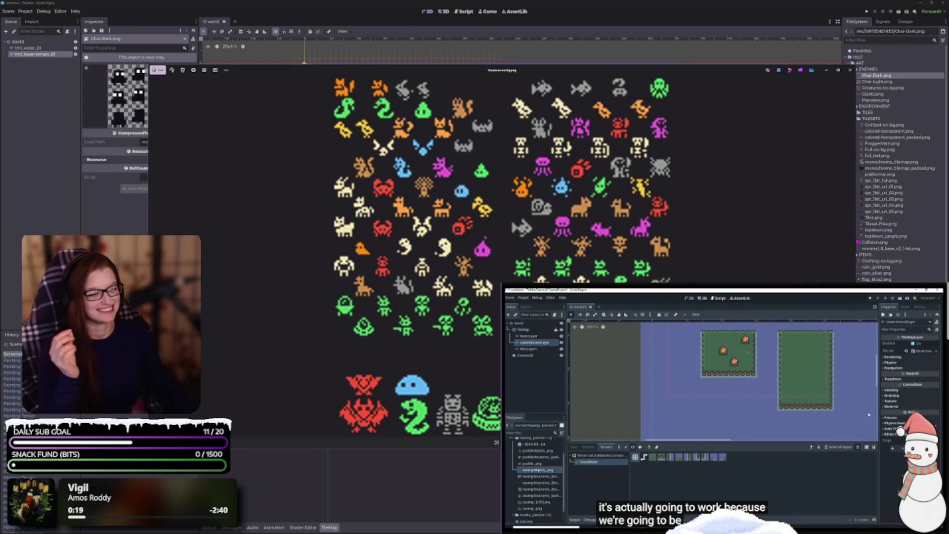
scroll(502, 260, down, 4)
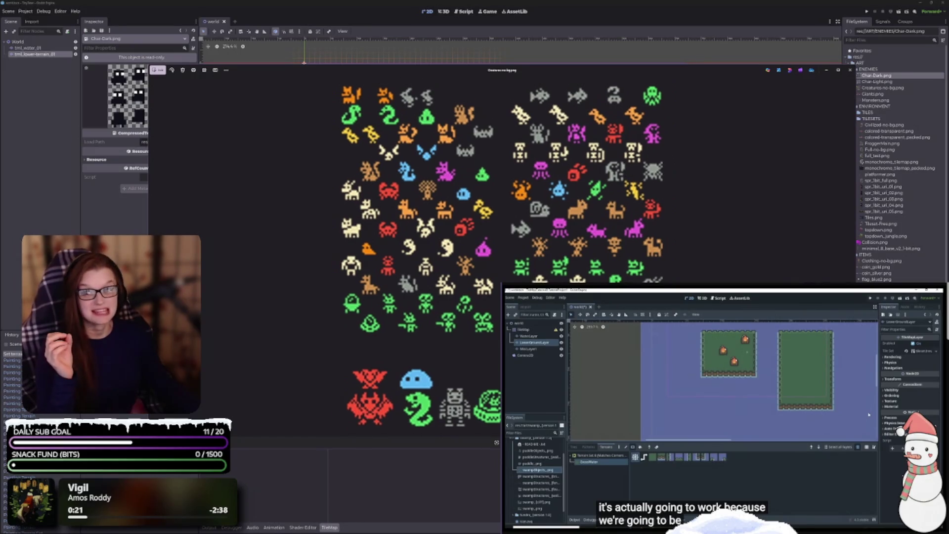
scroll(501, 255, down, 1)
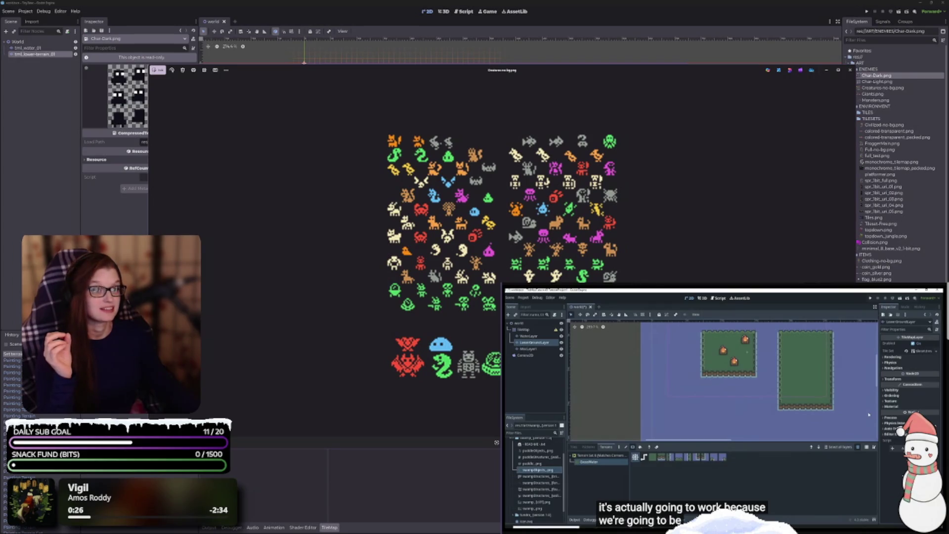
scroll(498, 192, up, 2)
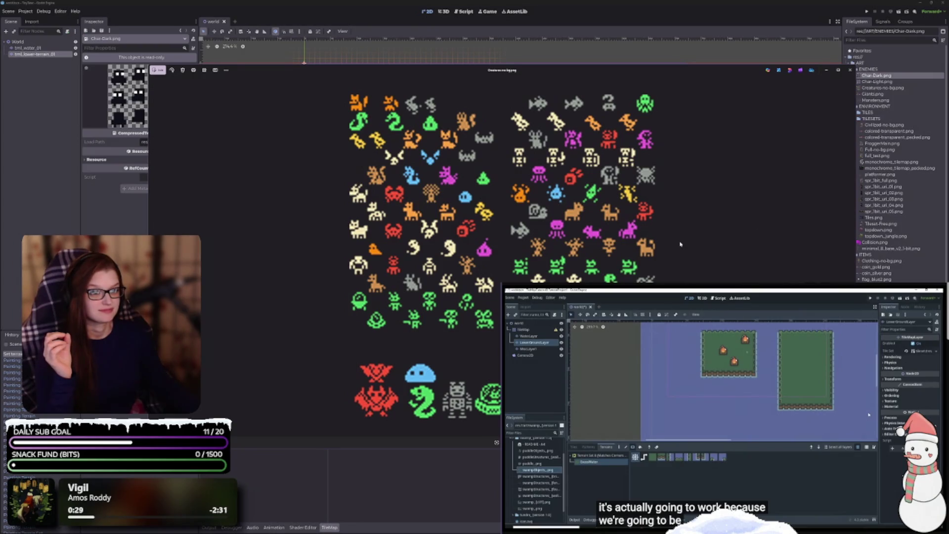
click(851, 256)
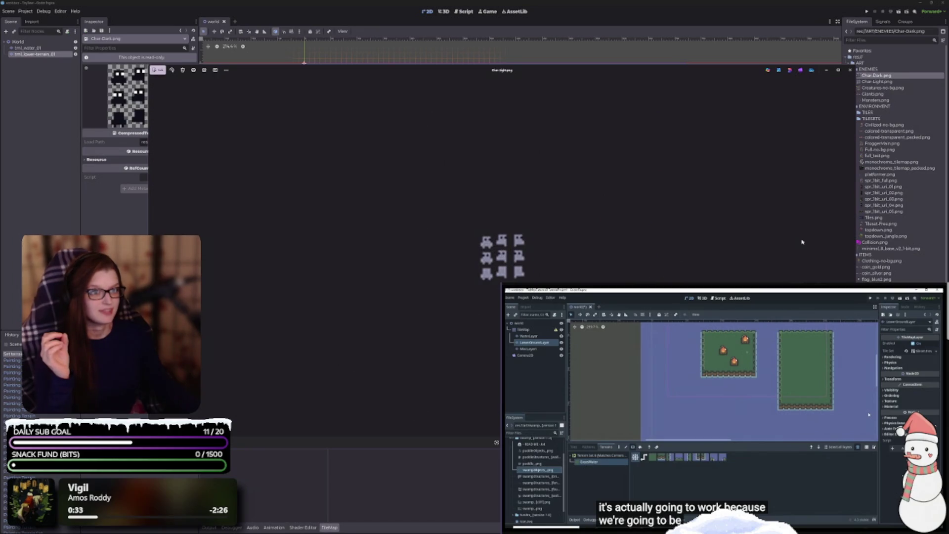
- Close the sprite preview window and bring Full-no-bg.png in Aseprite to the front
drag(546, 70, 438, 34)
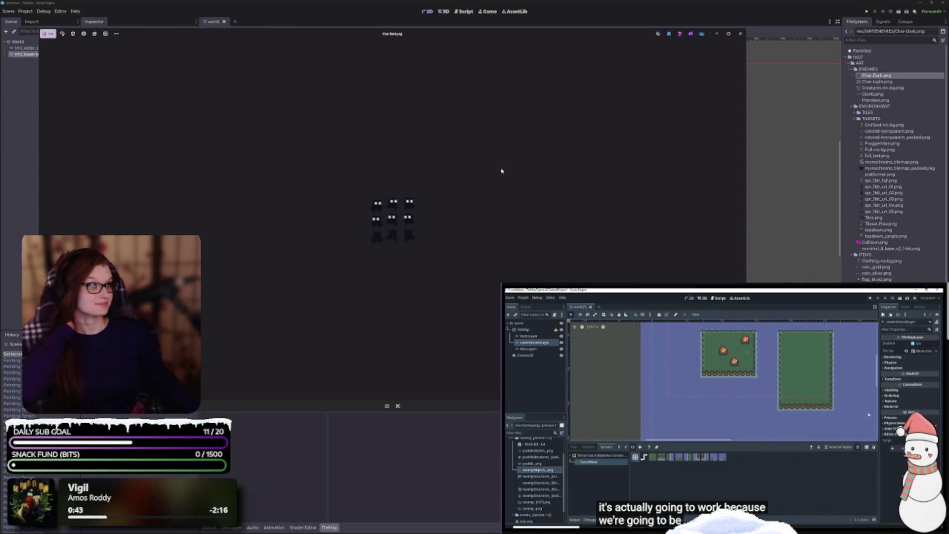
click(740, 34)
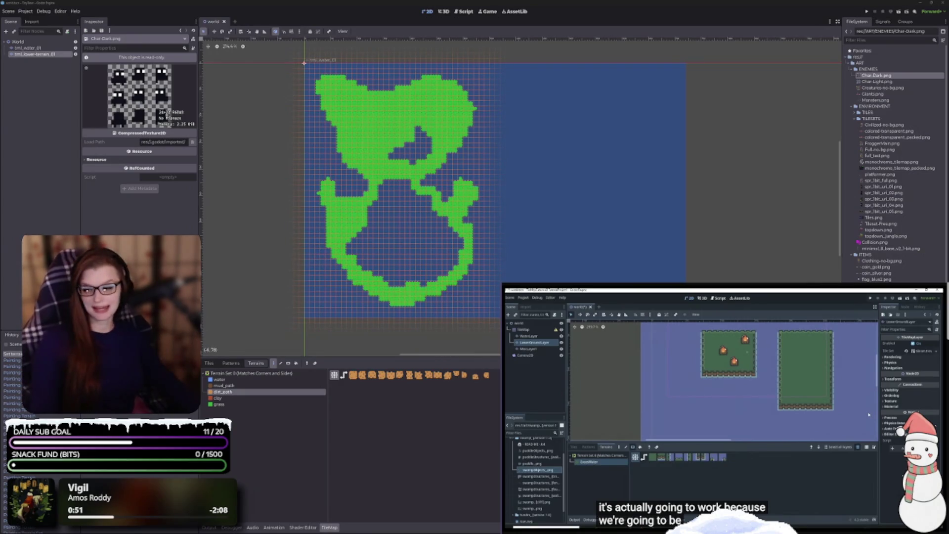
key(alt+Tab)
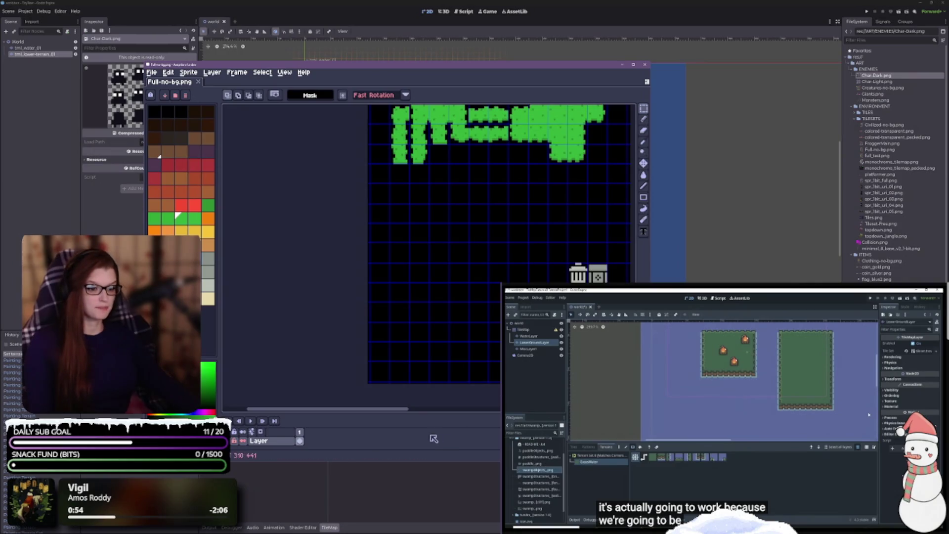
- Try the selection tool options and settle on the rectangular marquee
drag(395, 408, 469, 409)
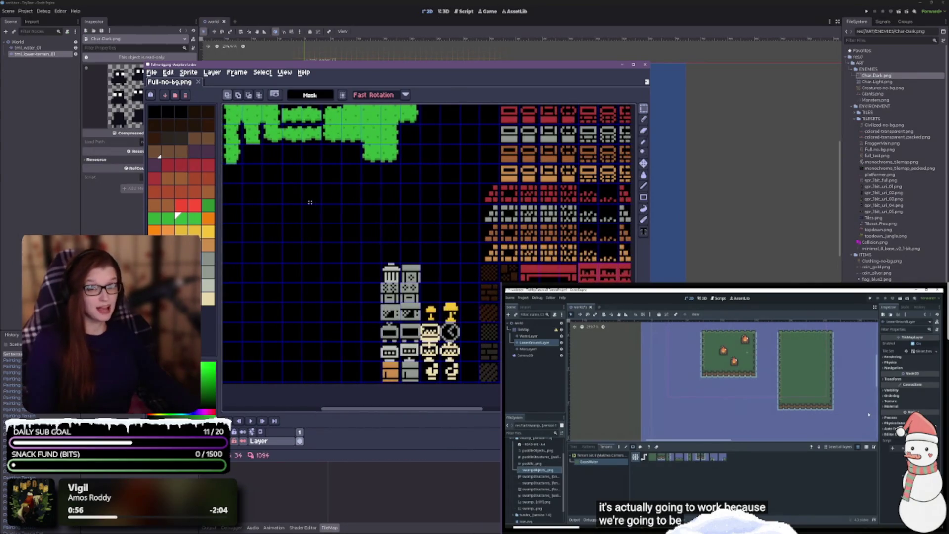
click(265, 73)
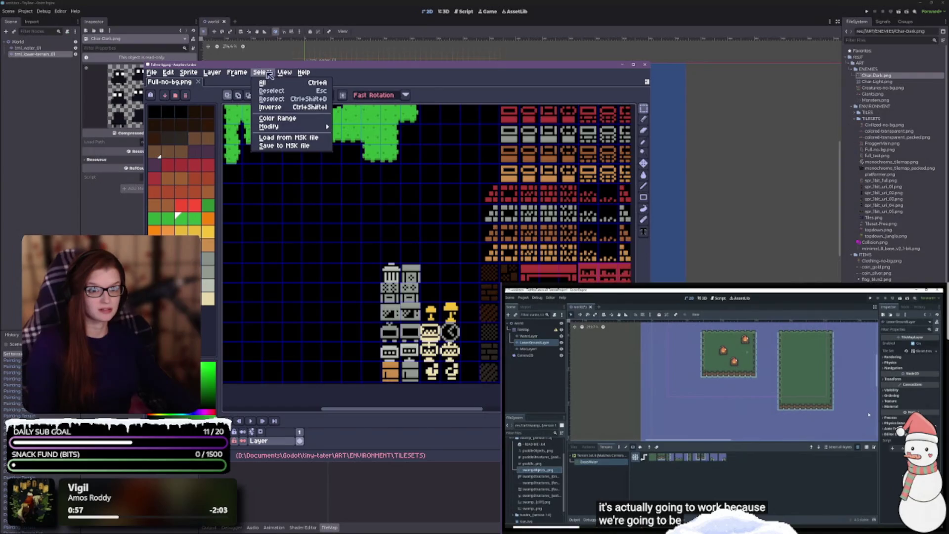
mouse_move(286, 128)
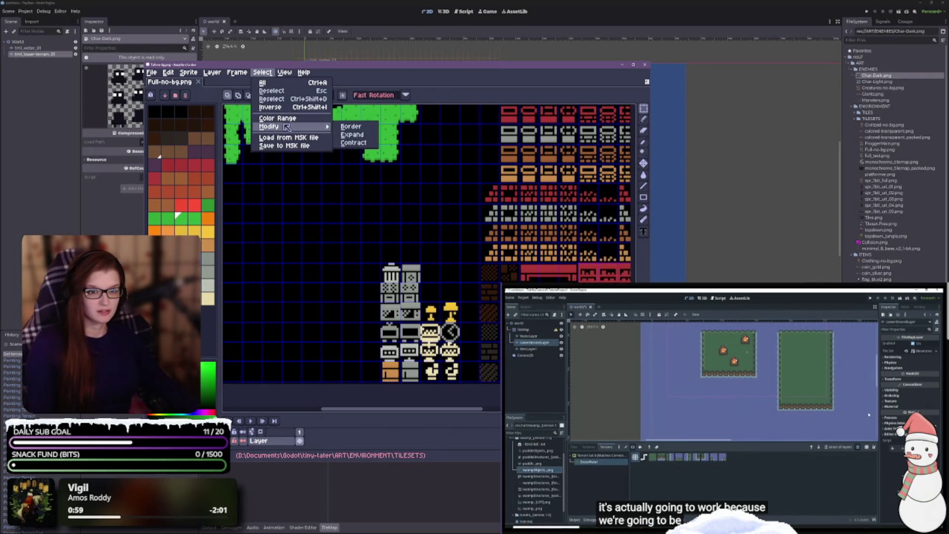
click(647, 111)
click(645, 110)
click(634, 109)
click(621, 108)
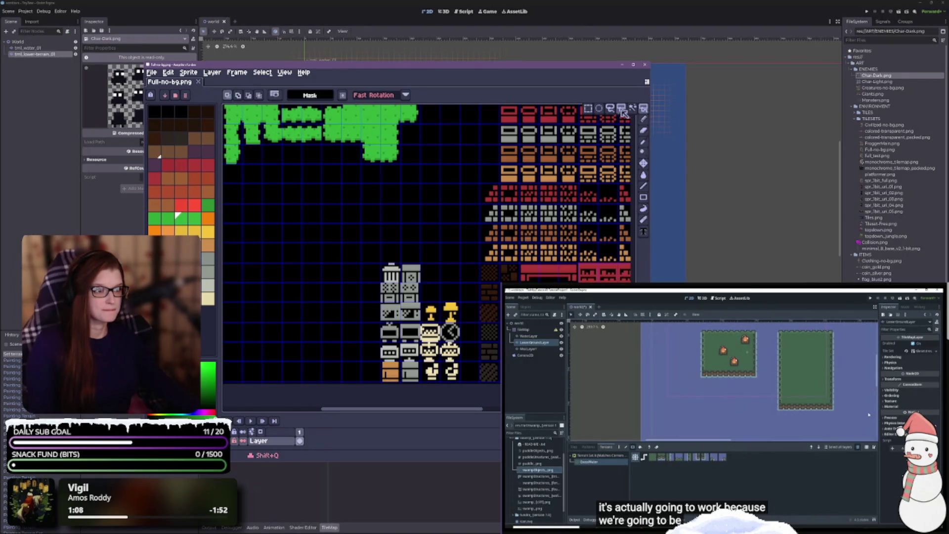
click(588, 109)
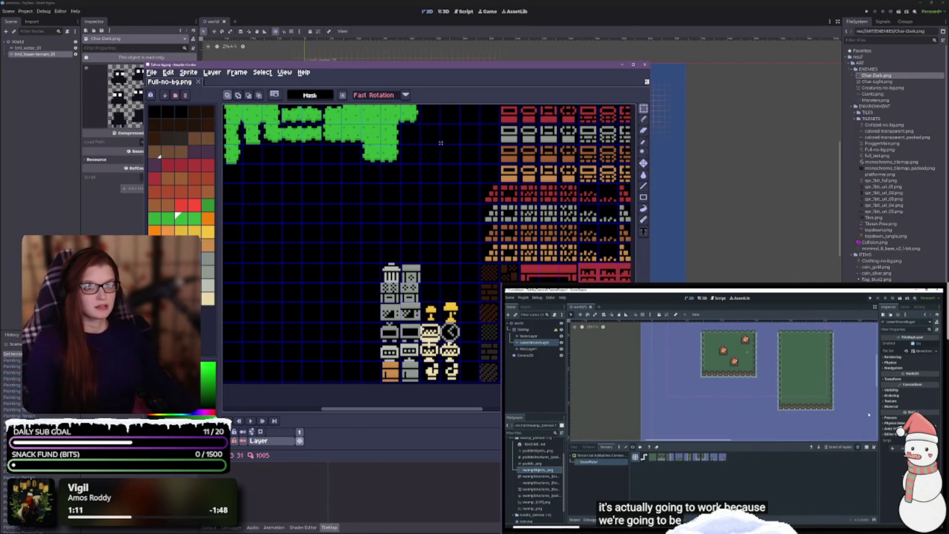
- Marquee the tile sprites and bucket-fill every off-shade orange pixel dark red
mouse_move(647, 462)
mouse_down()
mouse_move(689, 487)
mouse_move(711, 485)
mouse_up()
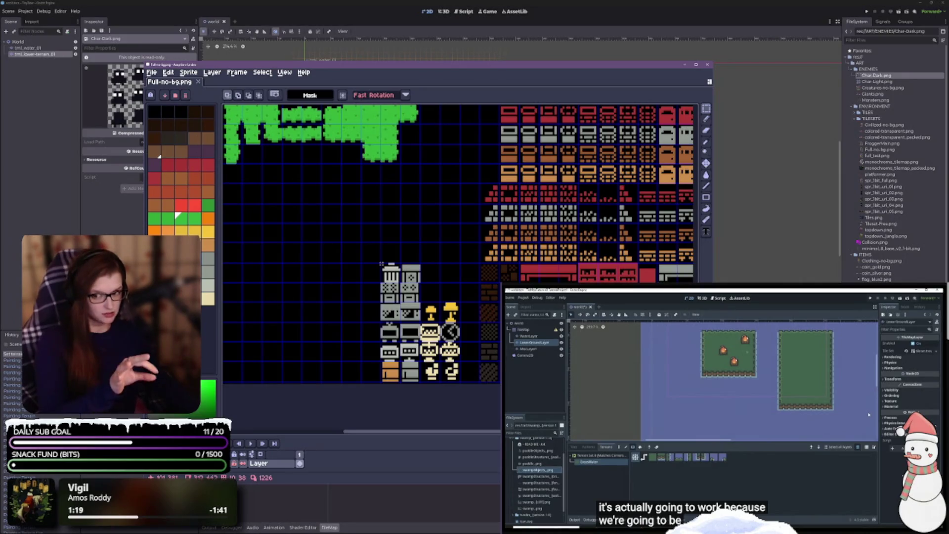
drag(381, 263, 448, 374)
key(g)
scroll(543, 222, up, 5)
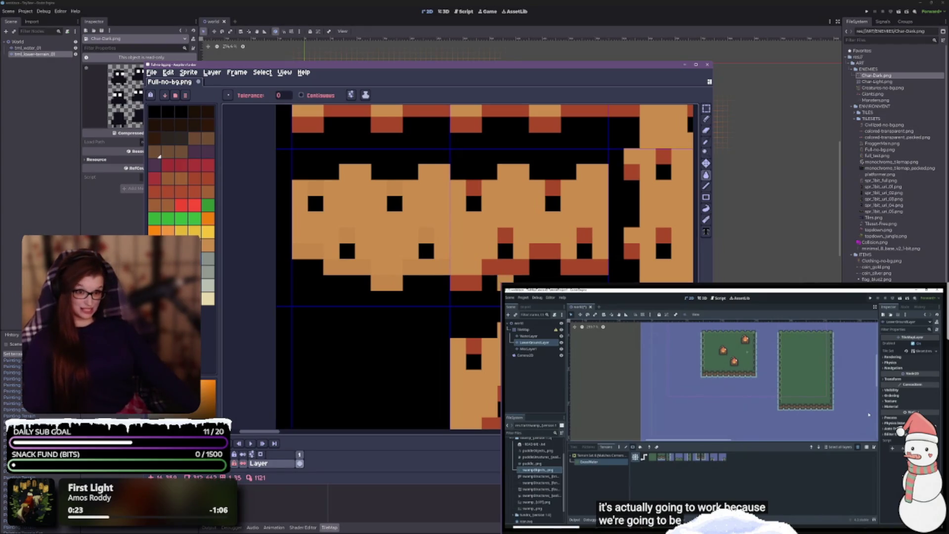
click(393, 190)
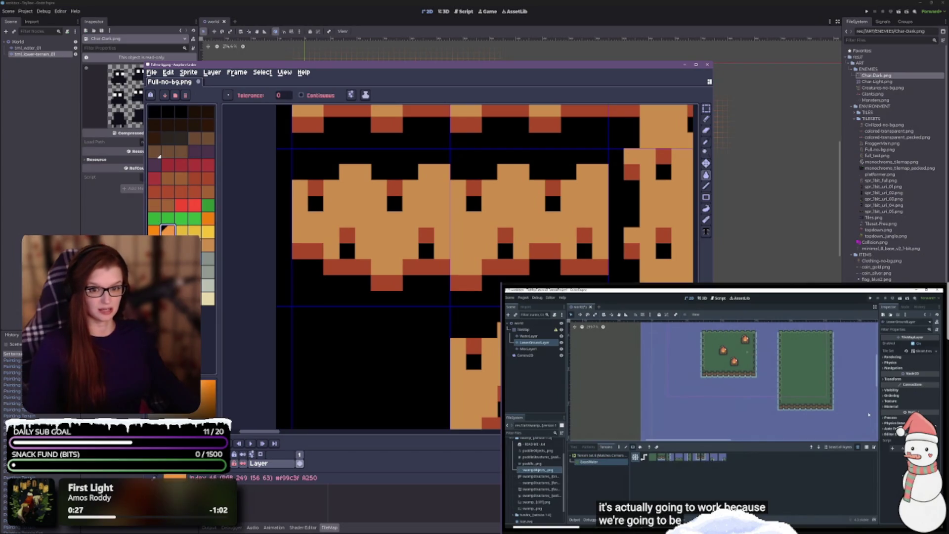
key(ctrl+z)
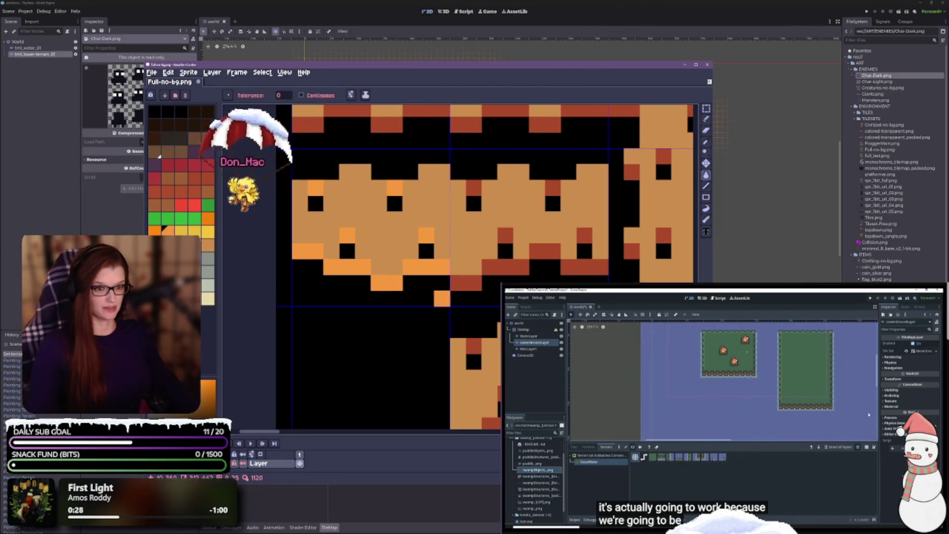
key(ctrl+y)
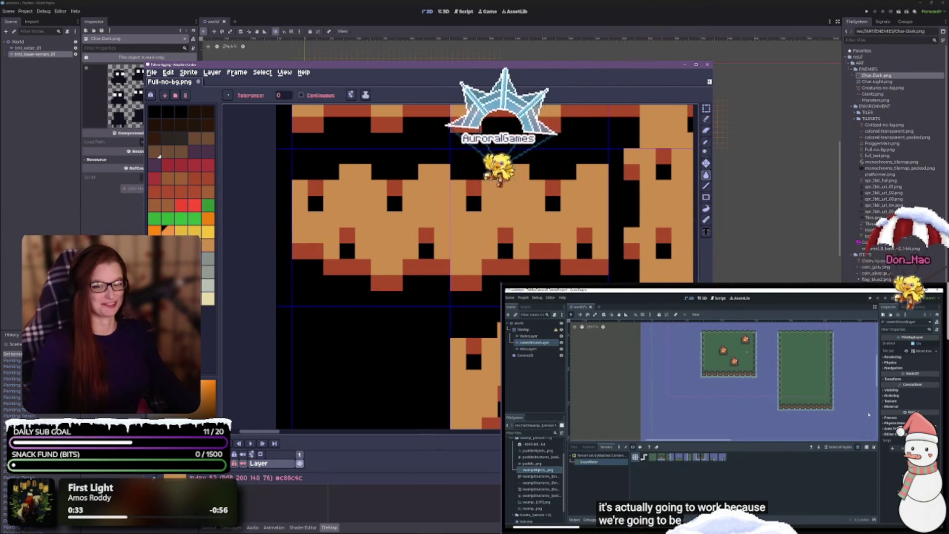
- Pick a new palette colour and pan across several tile areas
click(167, 204)
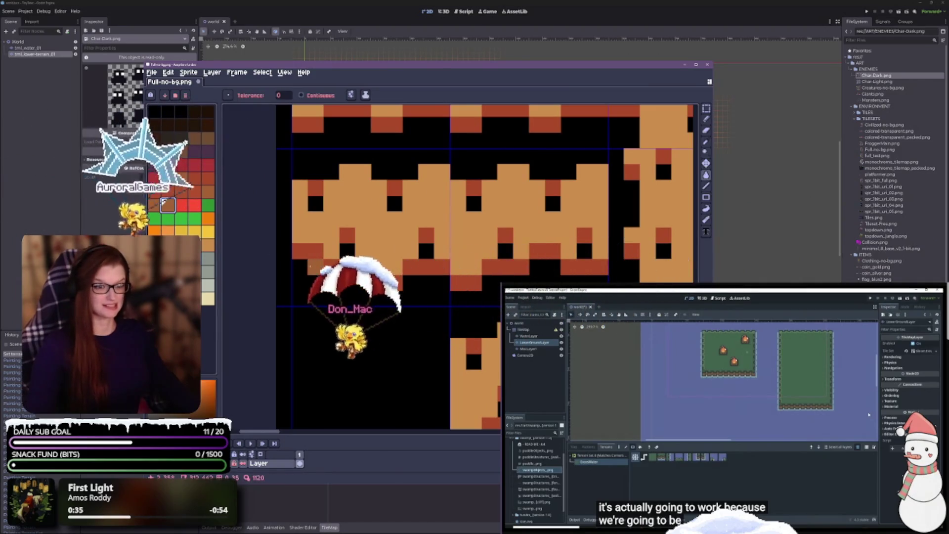
scroll(435, 237, down, 4)
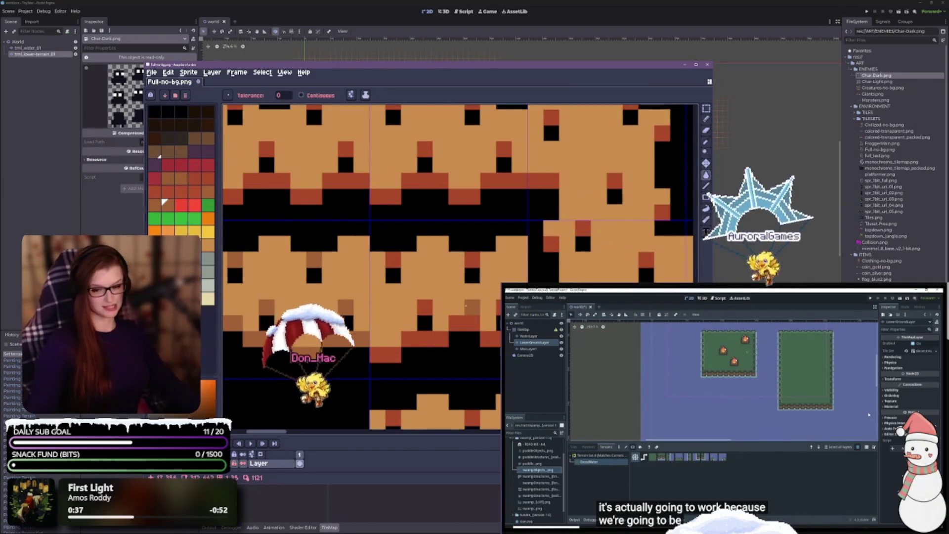
scroll(341, 208, down, 1)
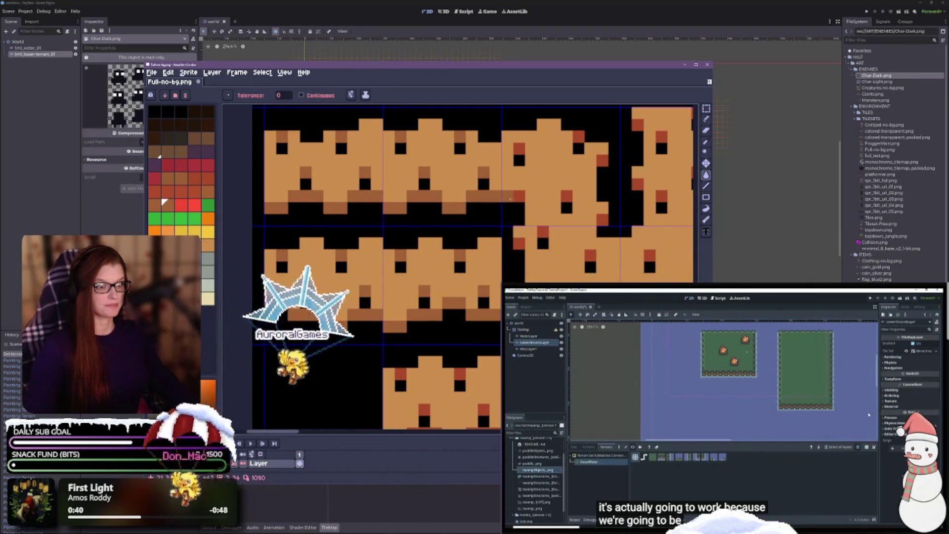
mouse_move(529, 221)
mouse_down()
mouse_move(411, 265)
mouse_move(395, 206)
mouse_move(397, 240)
mouse_move(404, 210)
mouse_up()
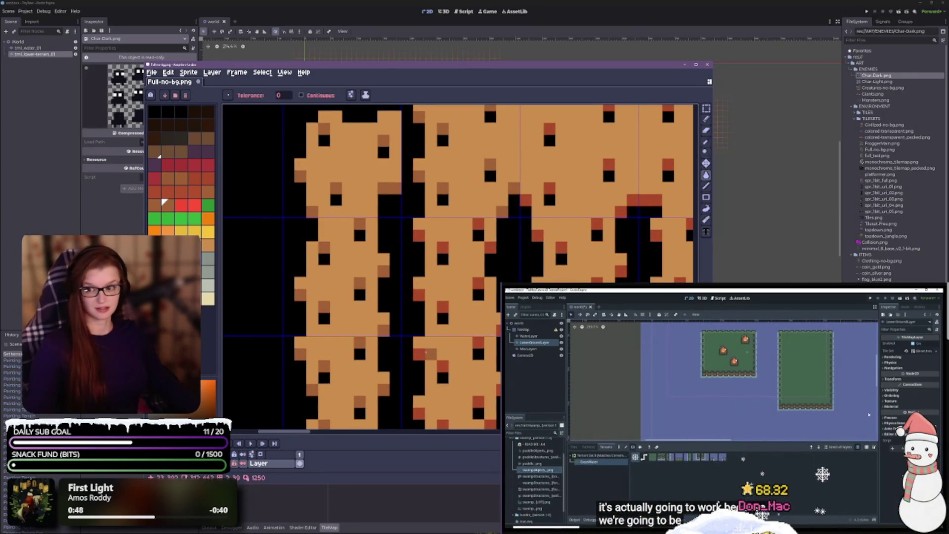
drag(430, 360, 323, 302)
mouse_move(389, 284)
mouse_down()
mouse_move(445, 384)
mouse_move(410, 345)
mouse_up()
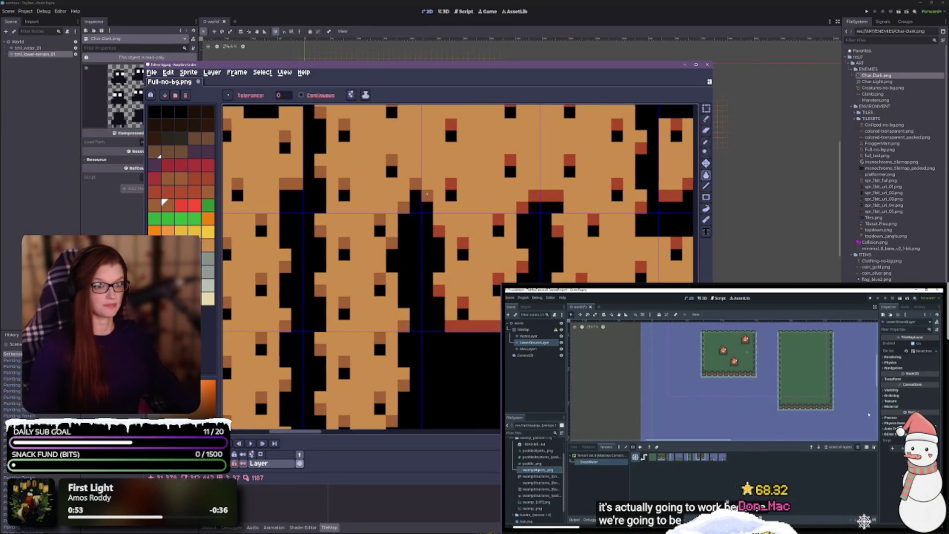
mouse_move(404, 309)
mouse_down()
mouse_move(465, 387)
mouse_move(422, 420)
mouse_up()
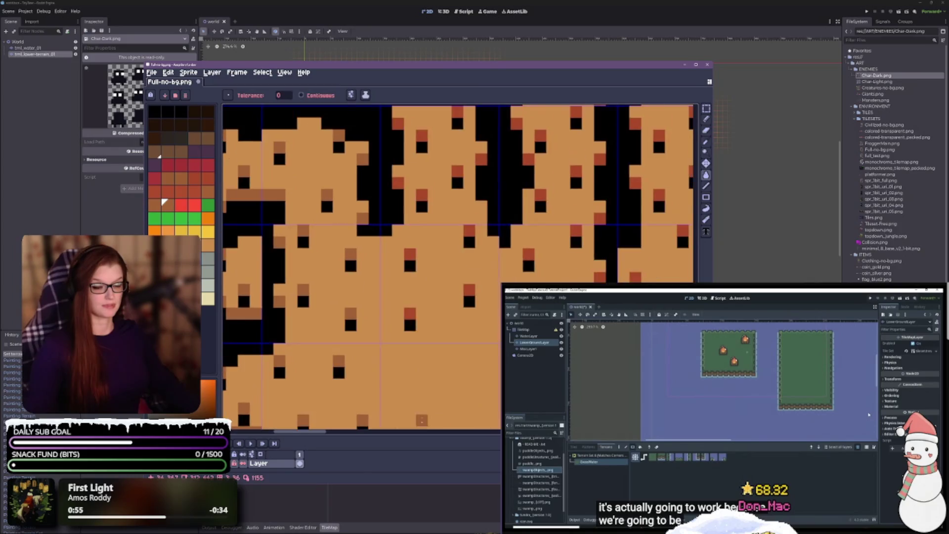
- Undo the last pixel recolourings and return to the Paint Bucket, zoomed in on the tiles
key(ctrl+z)
key(g)
scroll(435, 217, up, 3)
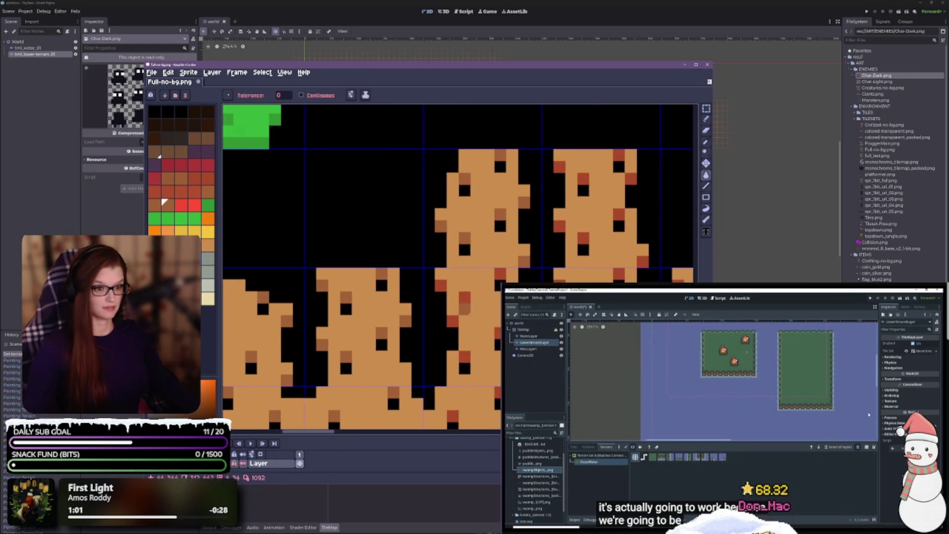
scroll(445, 237, up, 3)
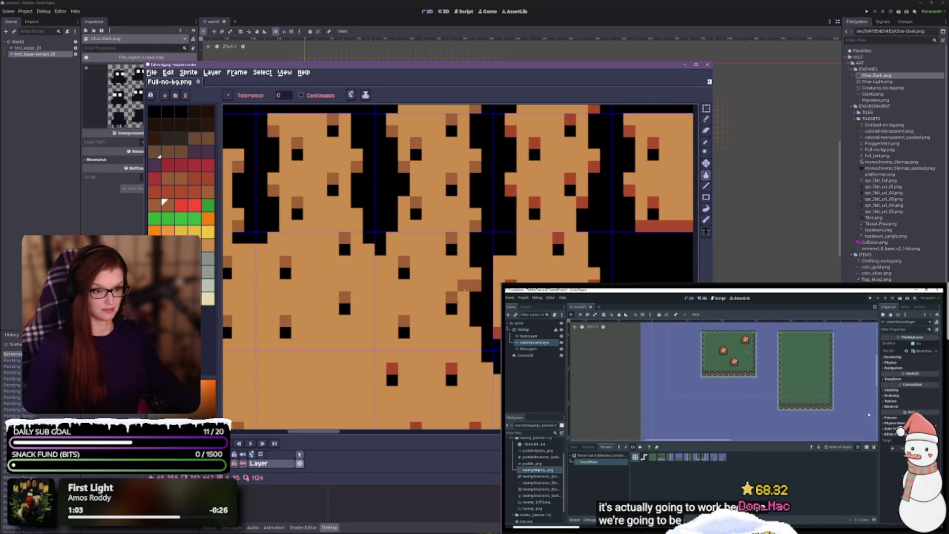
scroll(435, 227, up, 3)
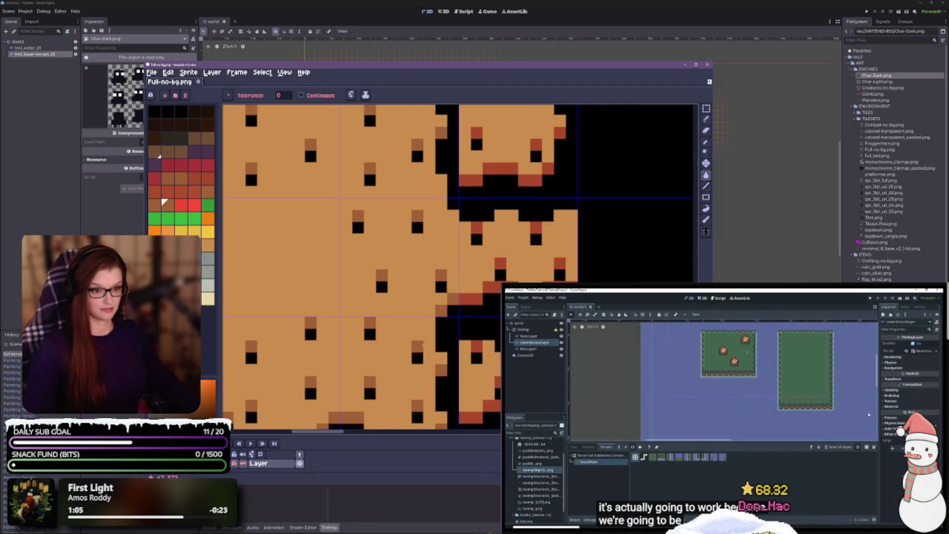
scroll(425, 242, up, 3)
scroll(429, 268, right, 3)
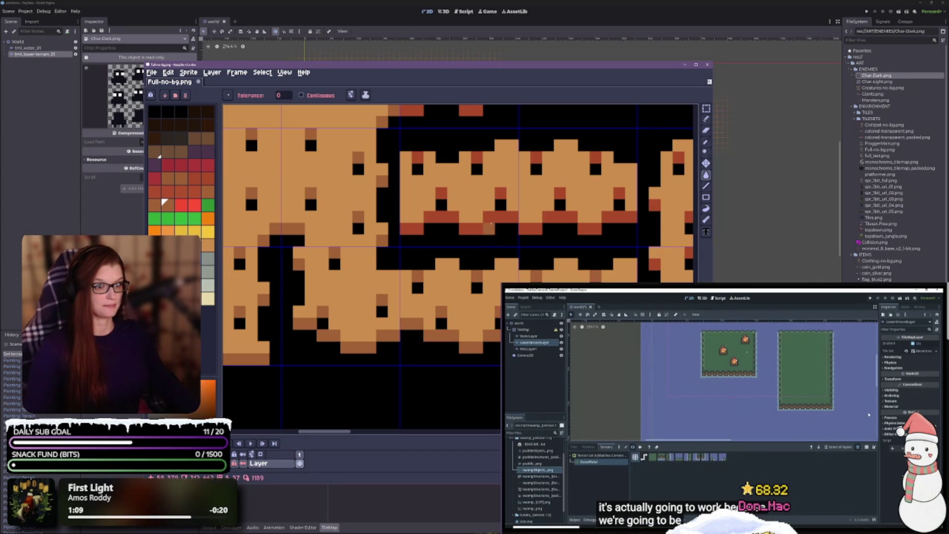
- Recolour the red patches in the middle band and nearby accent pixels brown
click(500, 218)
click(547, 217)
drag(618, 241, 220, 191)
click(332, 227)
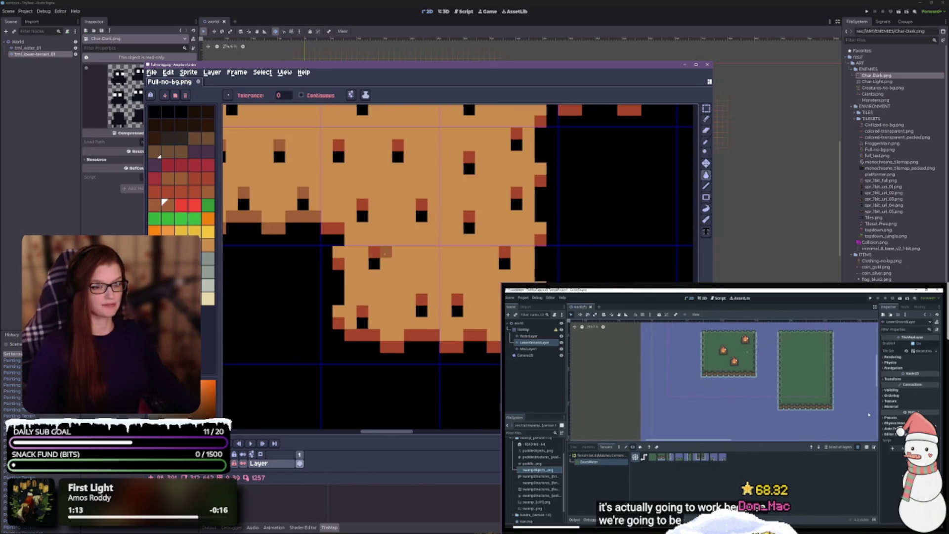
click(338, 264)
click(362, 322)
click(451, 346)
click(487, 346)
click(456, 299)
click(505, 252)
- Turn red accents near the right notch and in the upper-left tiles brown
drag(504, 227, 447, 300)
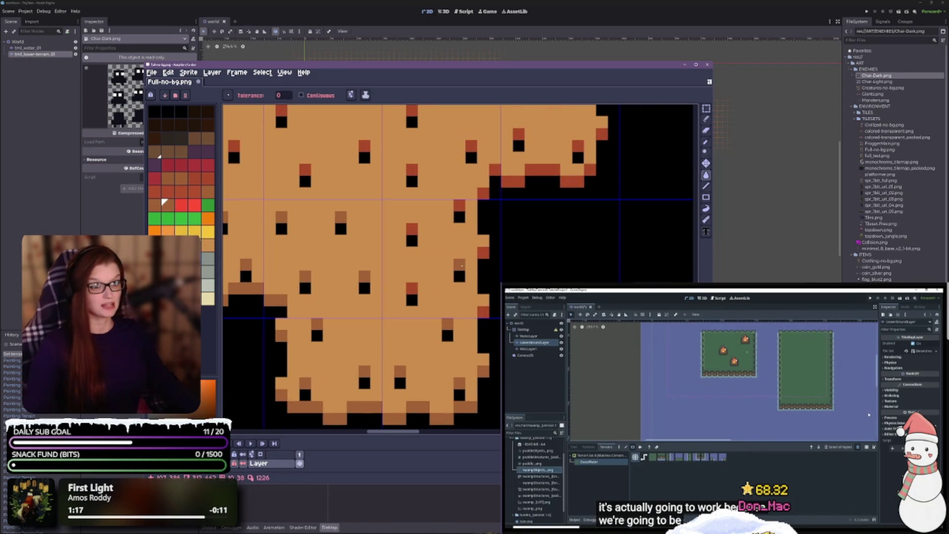
click(459, 205)
click(494, 169)
click(511, 181)
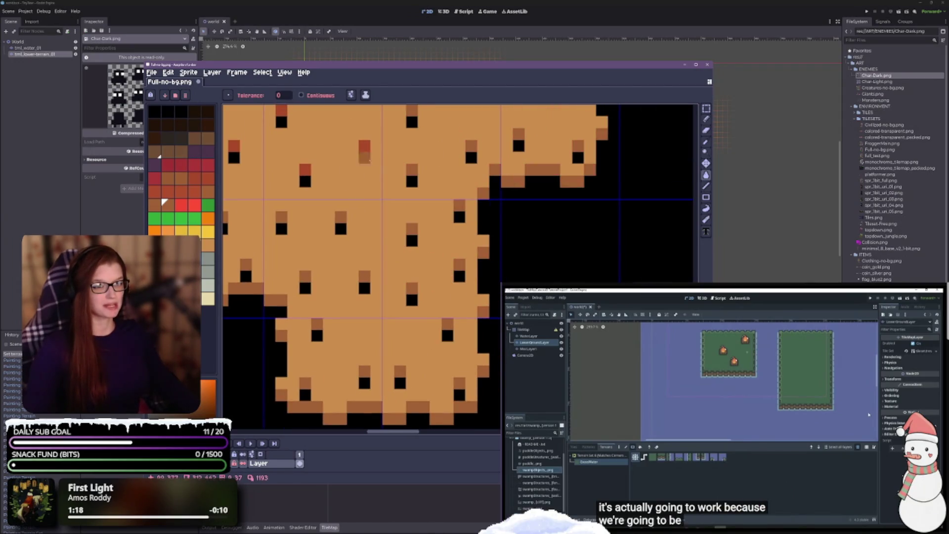
drag(259, 149, 355, 247)
click(329, 244)
click(270, 207)
click(329, 183)
- Recolour more red accent pixels brown while moving across other tile areas
drag(424, 290, 363, 304)
click(516, 247)
click(458, 222)
click(435, 270)
click(470, 292)
drag(470, 292, 593, 301)
mouse_move(470, 296)
mouse_down()
mouse_move(435, 277)
mouse_move(423, 287)
mouse_up()
click(313, 345)
mouse_move(313, 345)
mouse_down()
mouse_move(349, 295)
mouse_move(359, 355)
mouse_up()
mouse_move(489, 321)
mouse_down()
mouse_move(430, 264)
mouse_move(347, 310)
mouse_up()
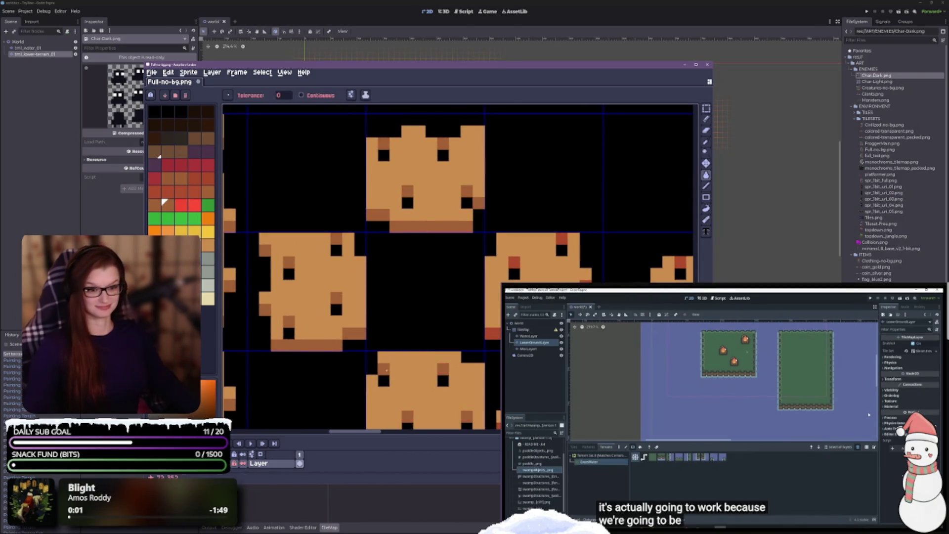
drag(385, 368, 395, 278)
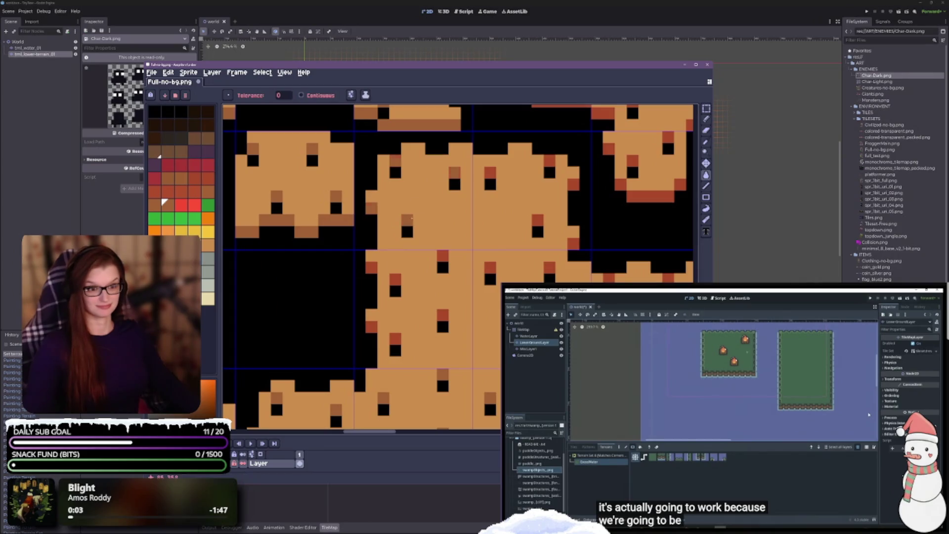
scroll(395, 277, right, 5)
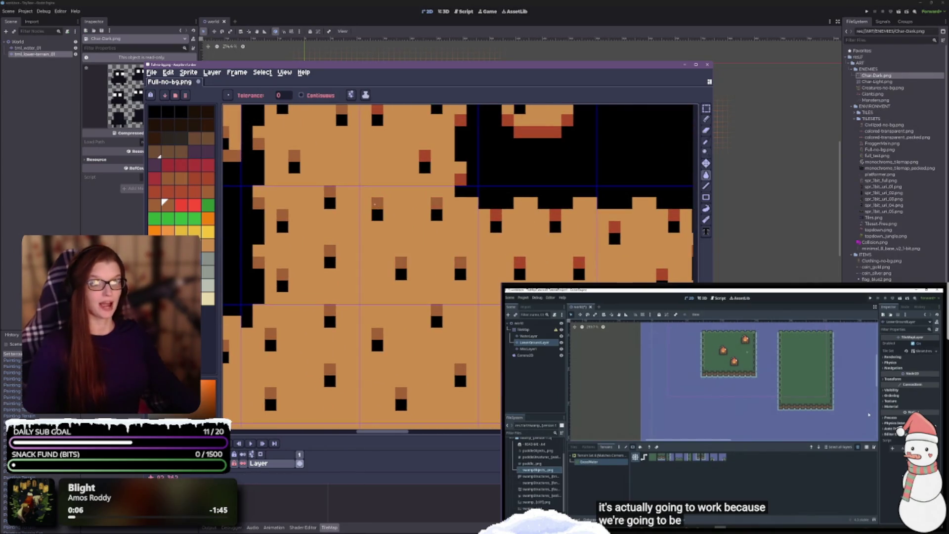
- Fill all red accents muted brown, undoing a stray darker fill on the cross tile
click(489, 203)
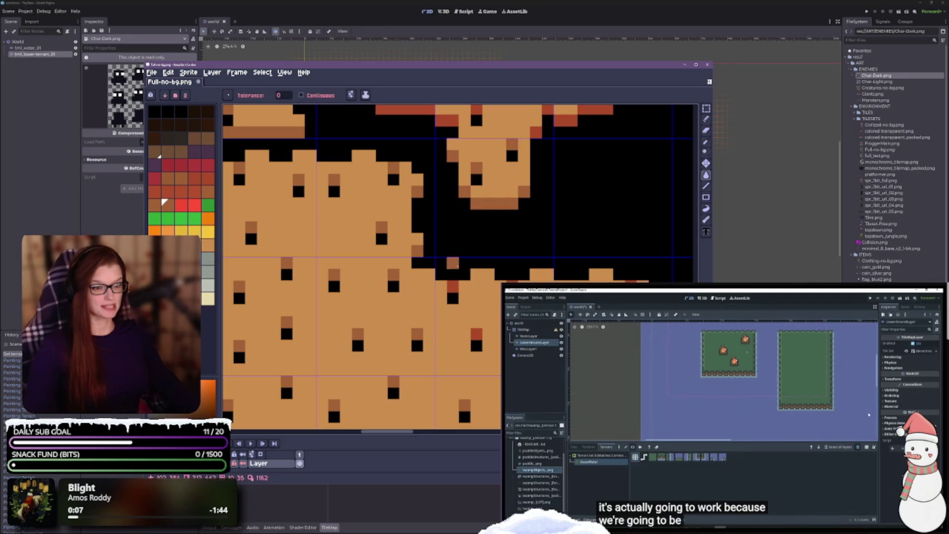
scroll(452, 282, down, 3)
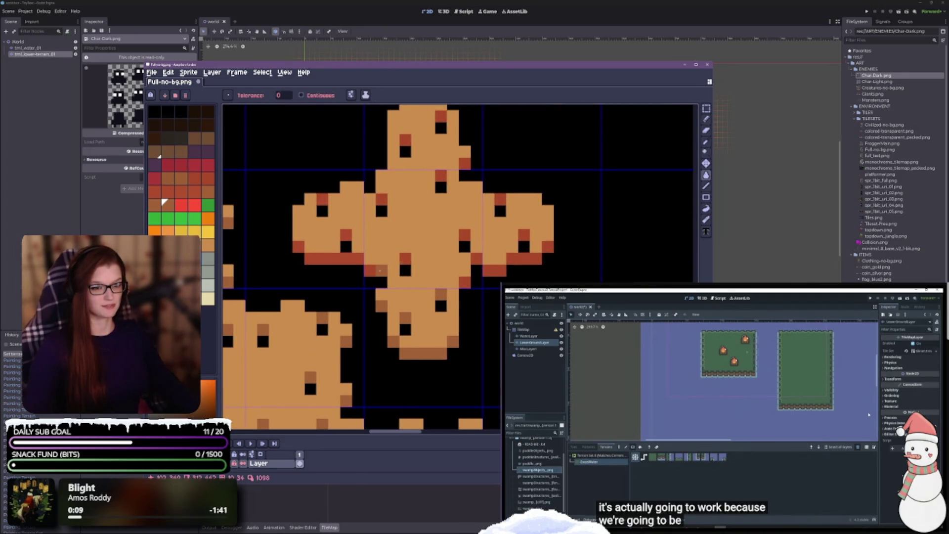
click(499, 263)
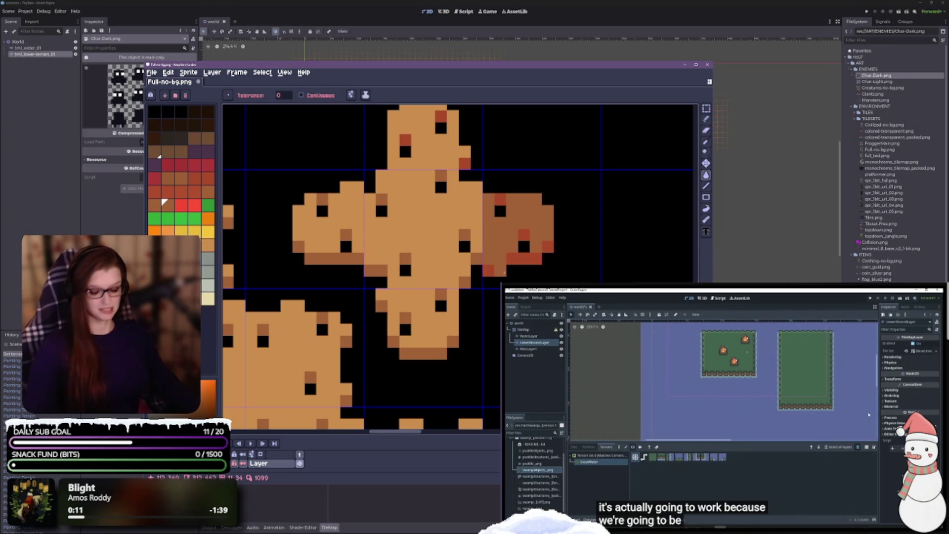
key(ctrl+z)
key(ctrl+z)
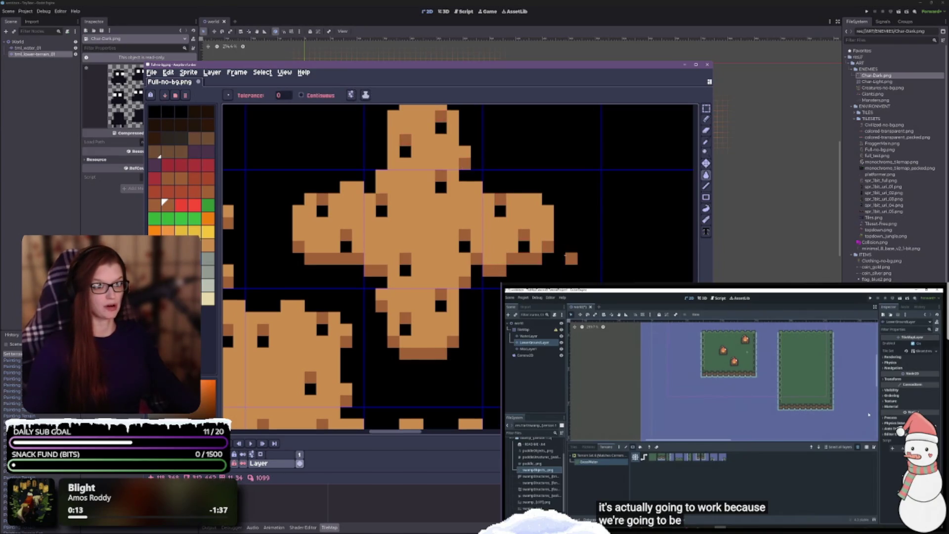
- Save Full-no-bg.png and minimise Aseprite
scroll(494, 277, down, 5)
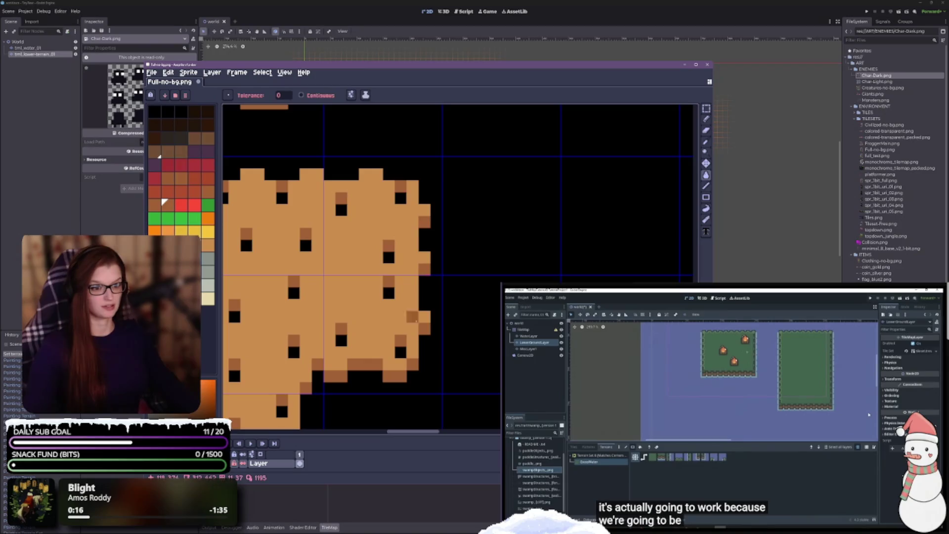
scroll(420, 306, down, 4)
scroll(420, 307, up, 1)
key(ctrl+s)
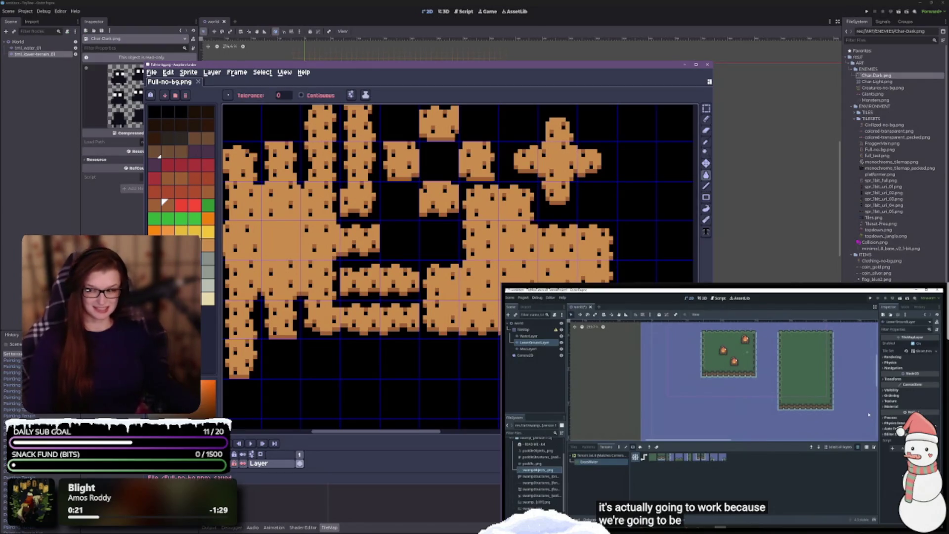
click(684, 65)
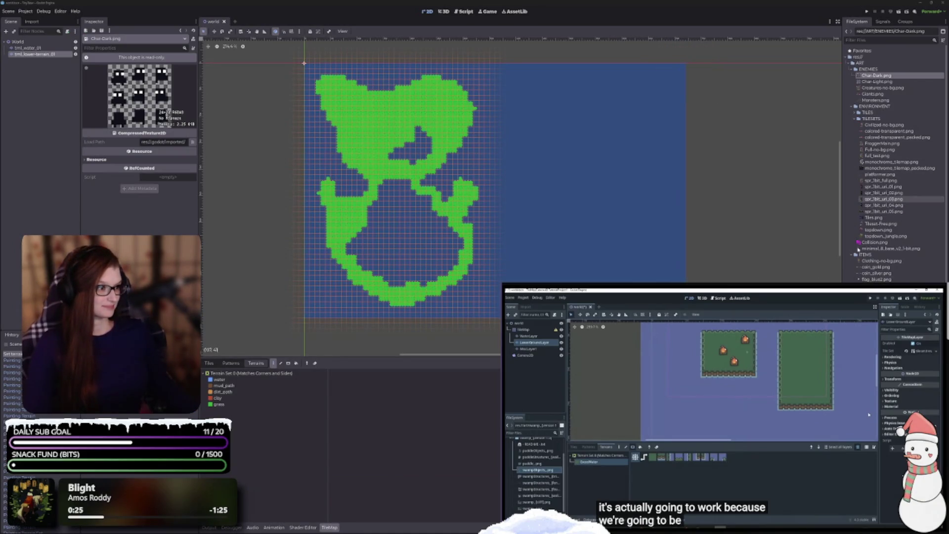
- Reimport Full-no-bg.png, select the tml_lower-terrain_01 layer, and show its TileSet editor
right_click(881, 150)
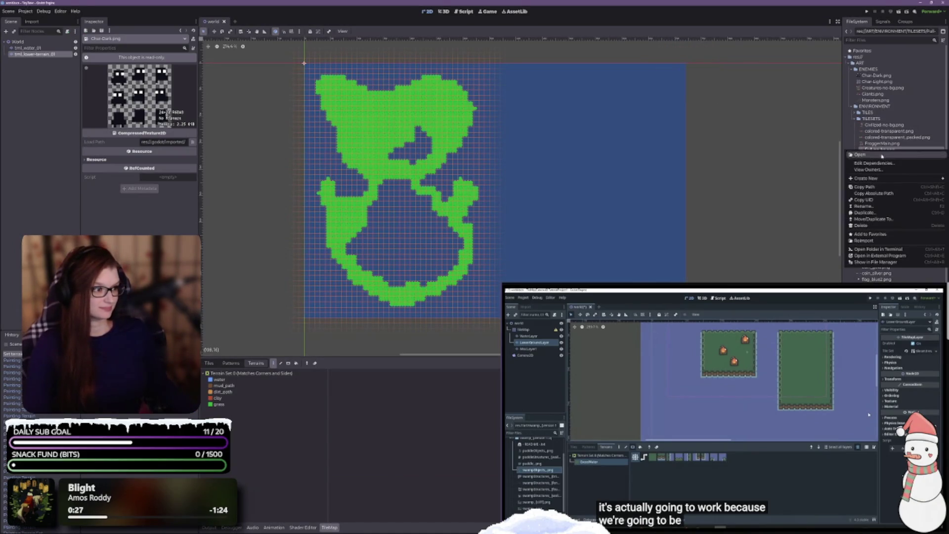
click(885, 241)
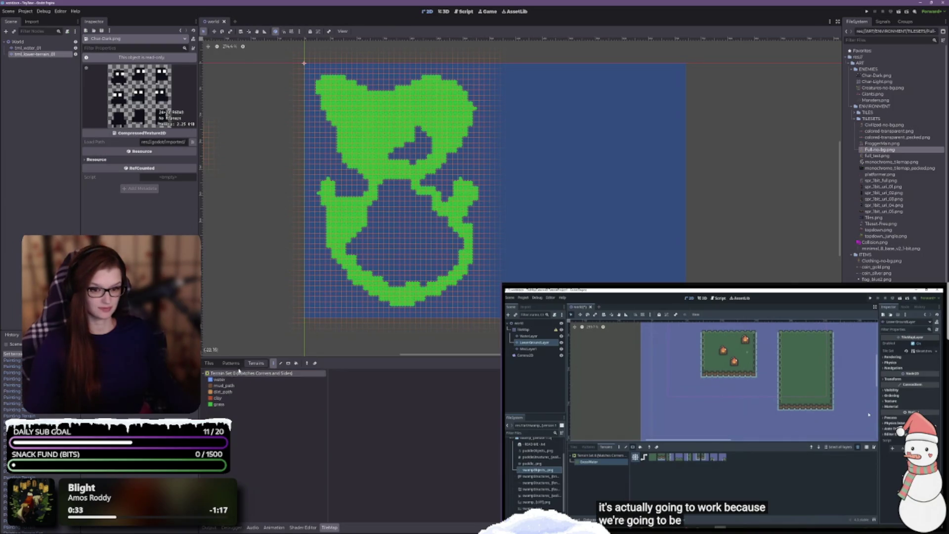
click(209, 363)
click(256, 363)
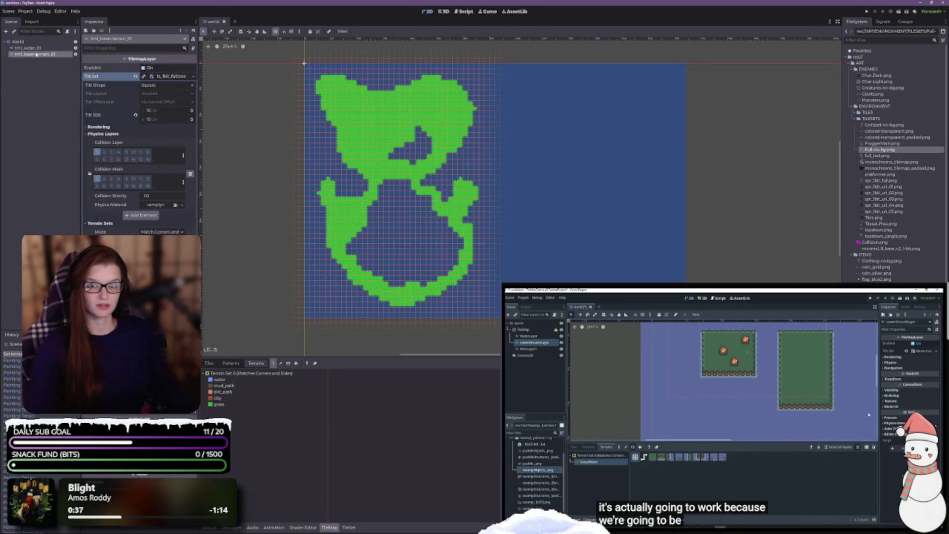
click(218, 404)
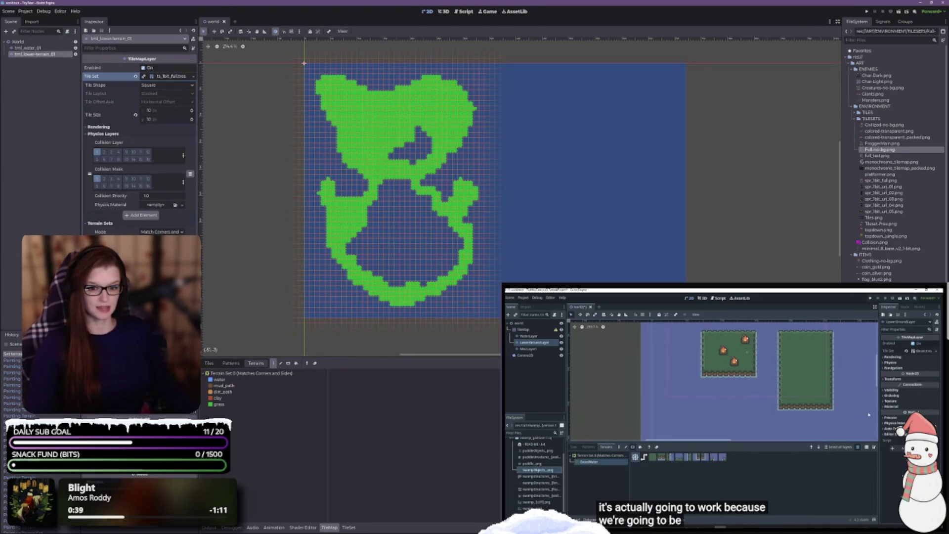
click(348, 527)
click(140, 475)
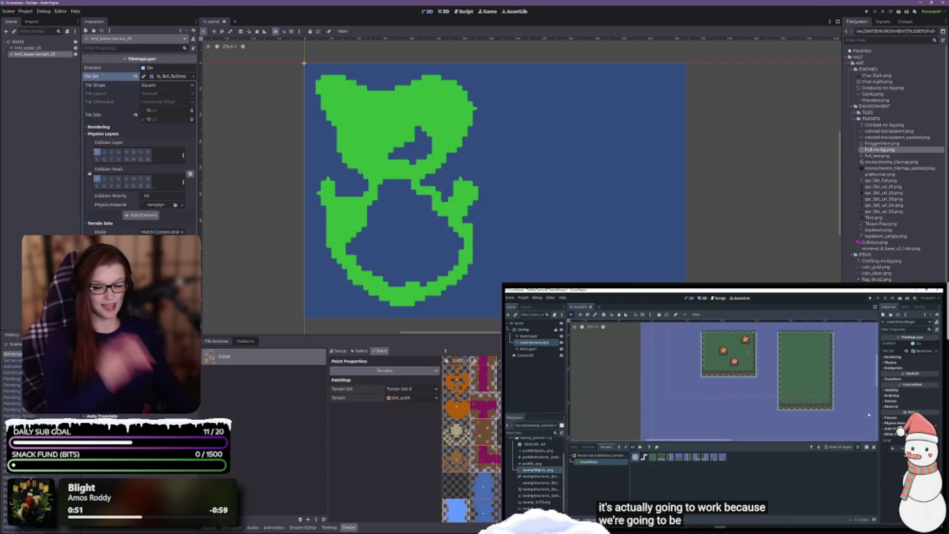
- Enlarge the TileSet panel, scroll the atlas to the sand tiles, and set Paint Properties terrain to sand
drag(487, 334, 487, 98)
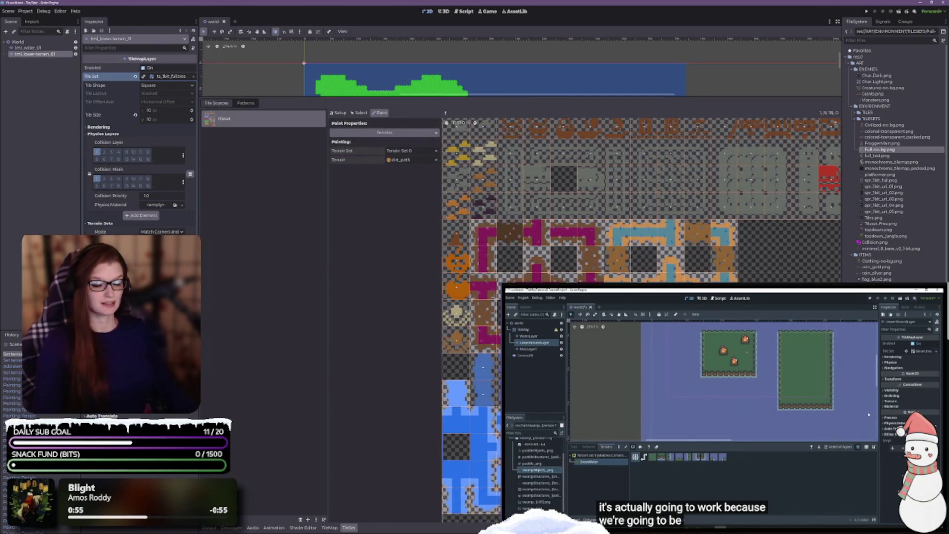
scroll(443, 382, down, 3)
scroll(641, 320, left, 3)
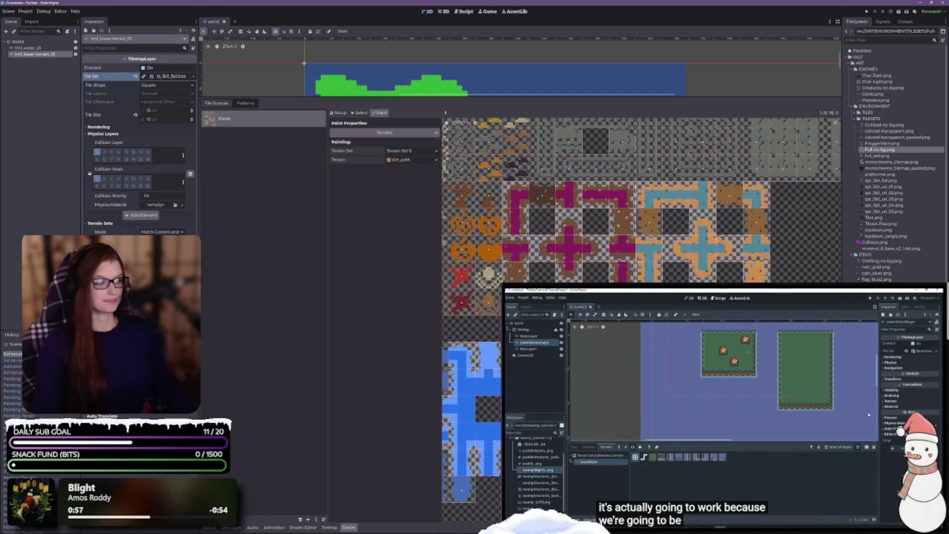
scroll(640, 321, down, 5)
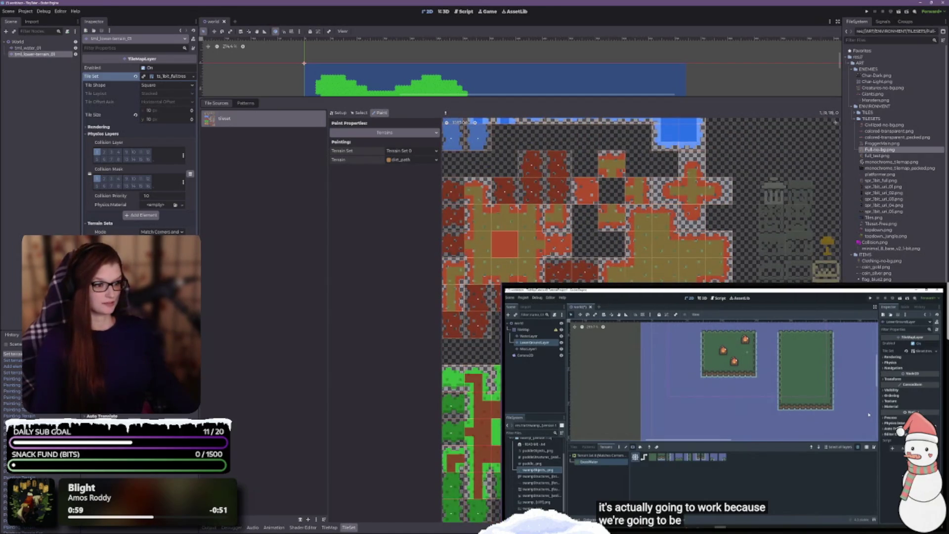
scroll(641, 321, down, 5)
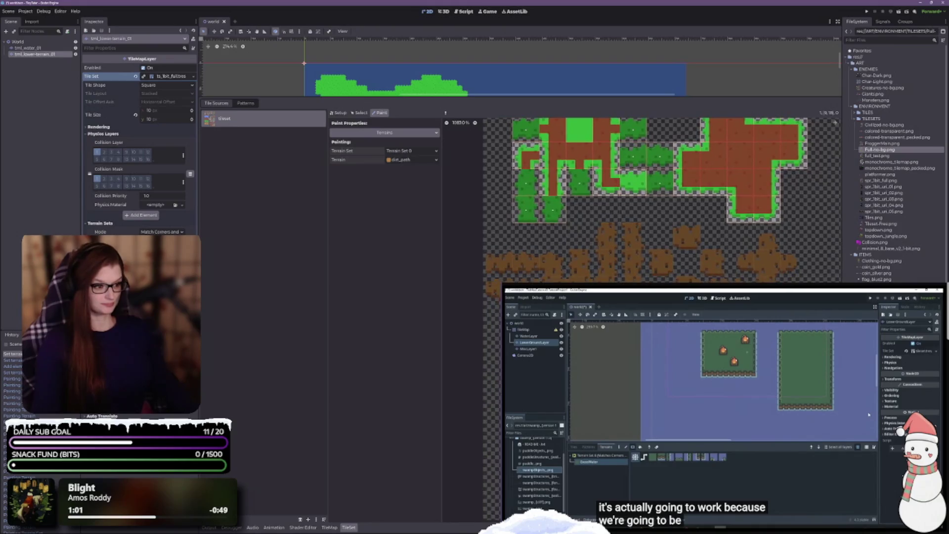
scroll(600, 406, up, 2)
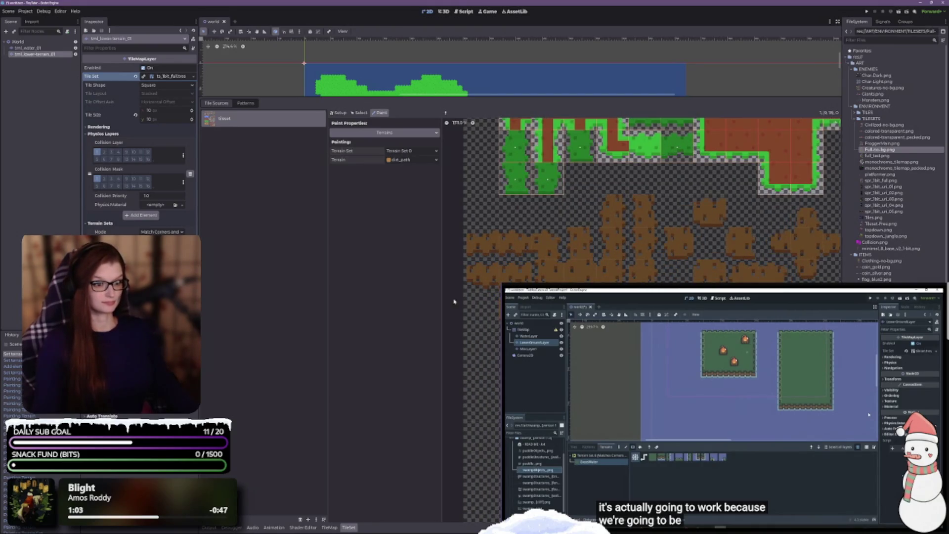
click(404, 160)
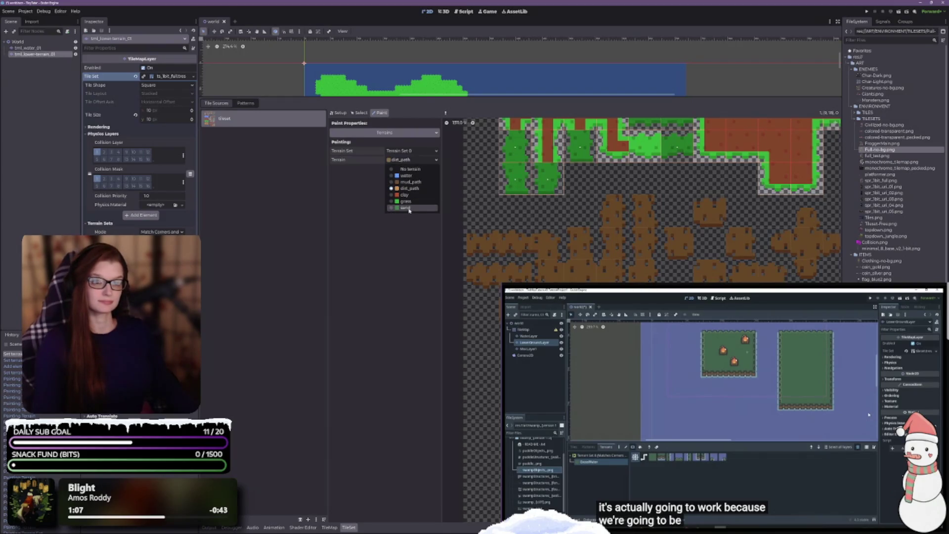
click(407, 208)
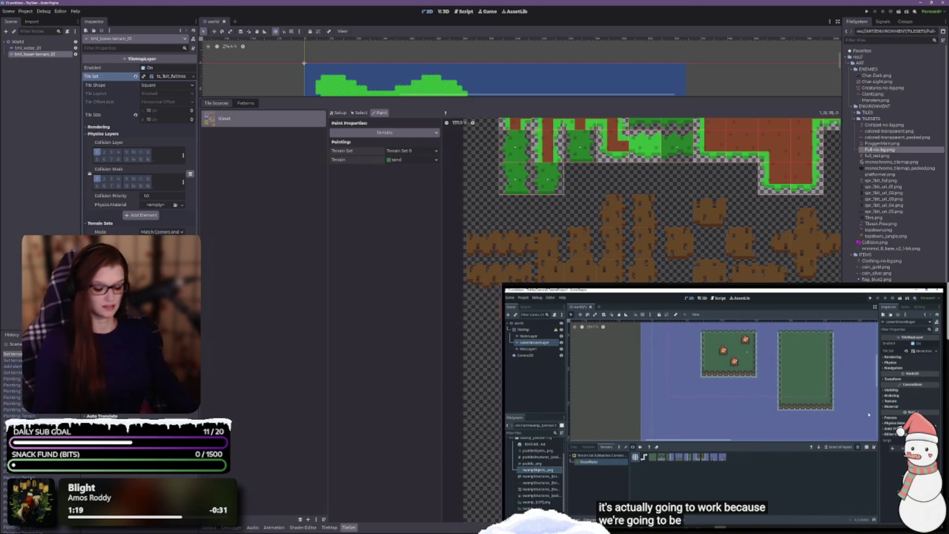
click(27, 48)
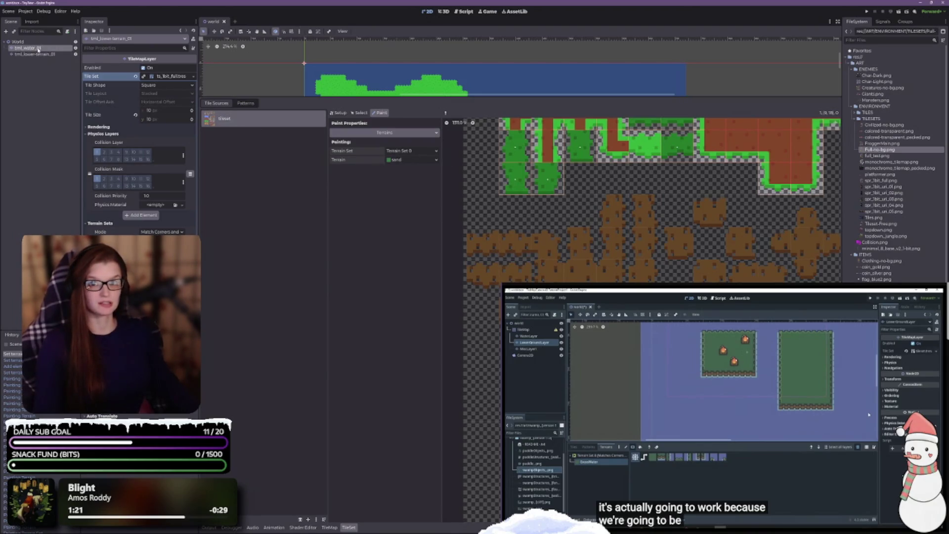
click(39, 55)
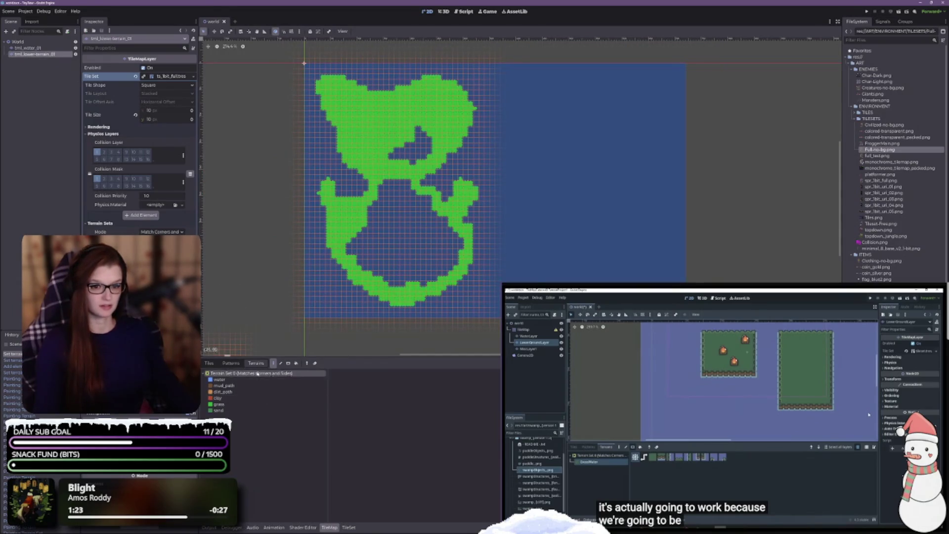
click(349, 527)
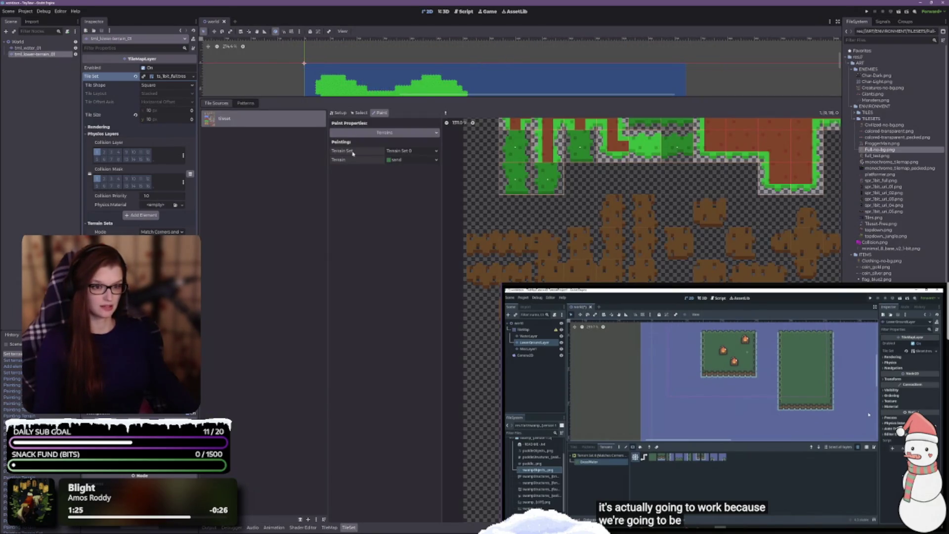
click(401, 158)
click(398, 174)
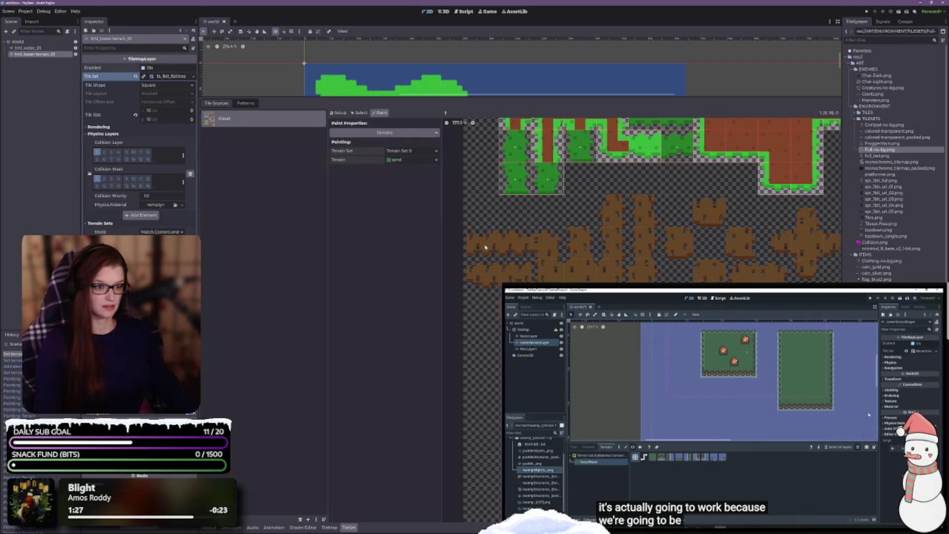
scroll(478, 246, down, 5)
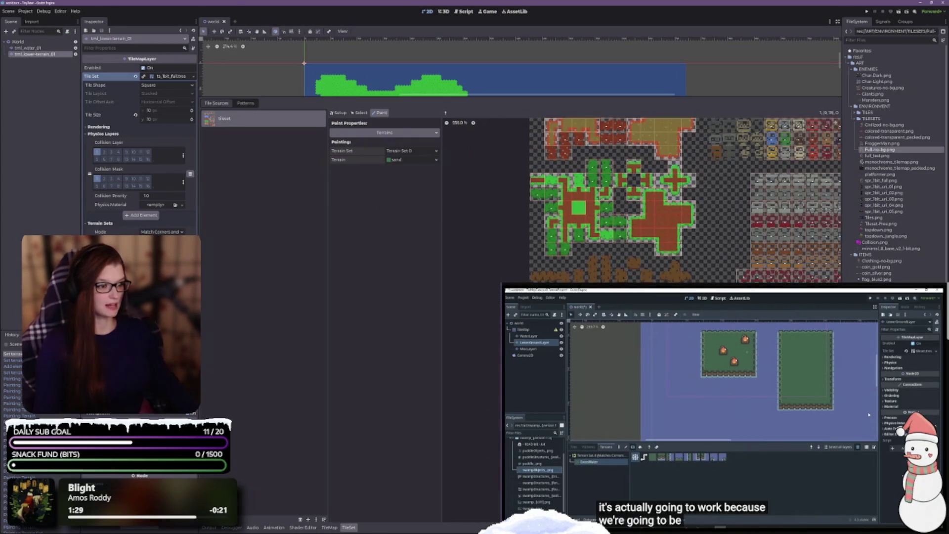
scroll(543, 222, down, 3)
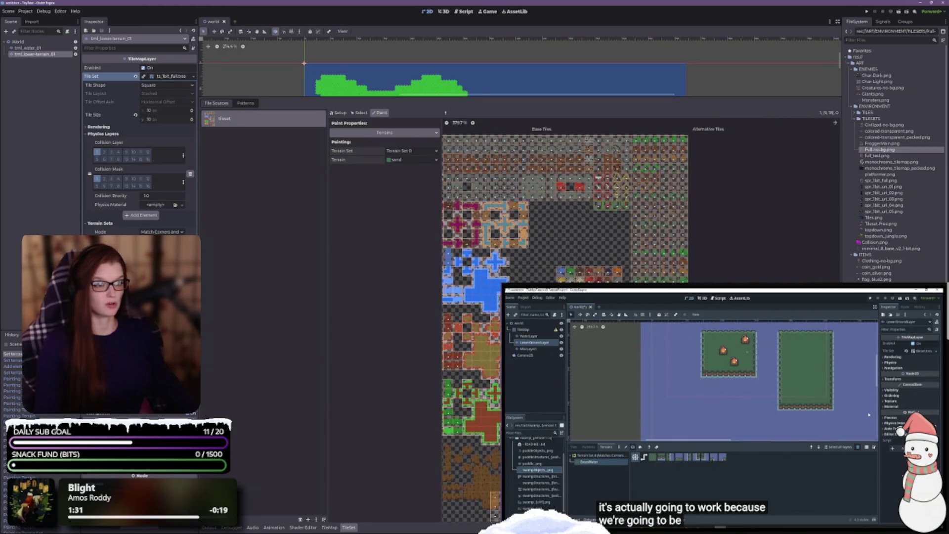
scroll(608, 198, down, 2)
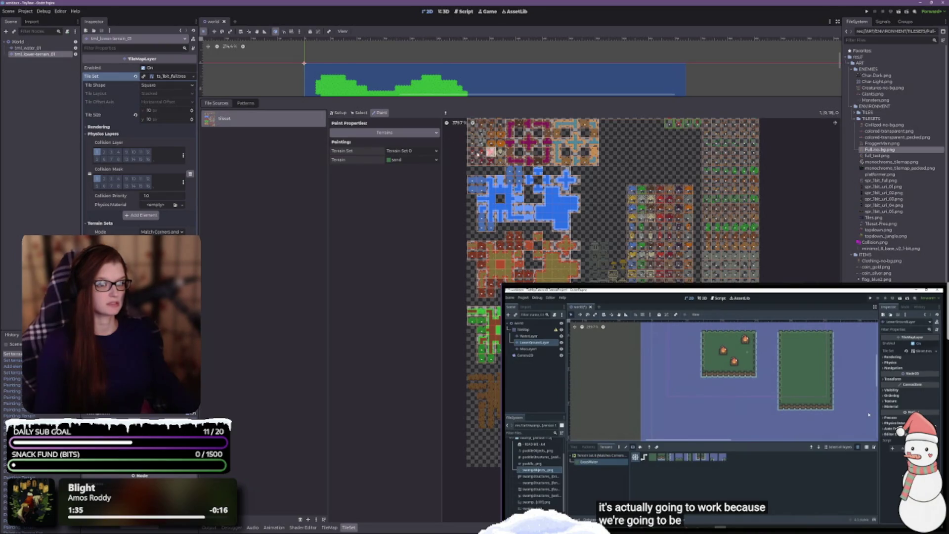
- Create tiles in every non-transparent region of the Full-no-bg.png atlas, then return to Paint
click(338, 114)
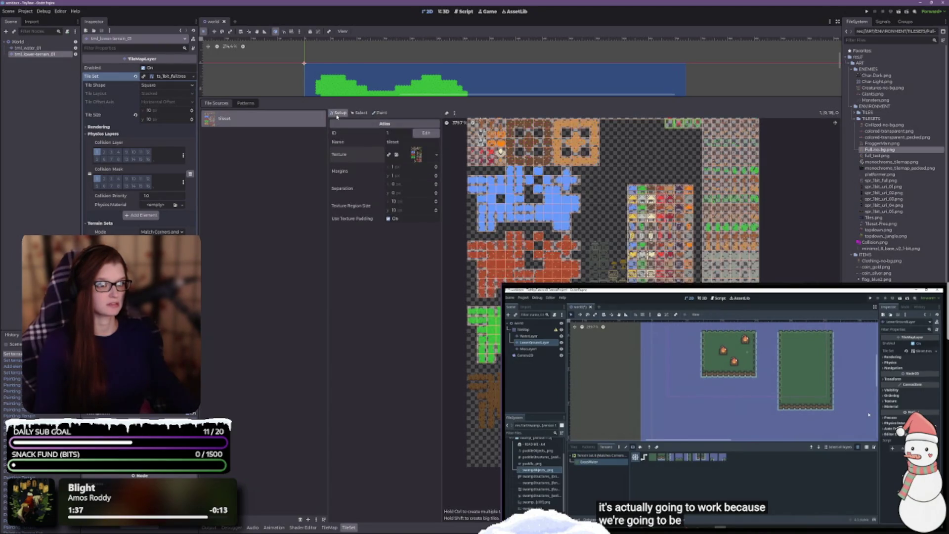
click(455, 113)
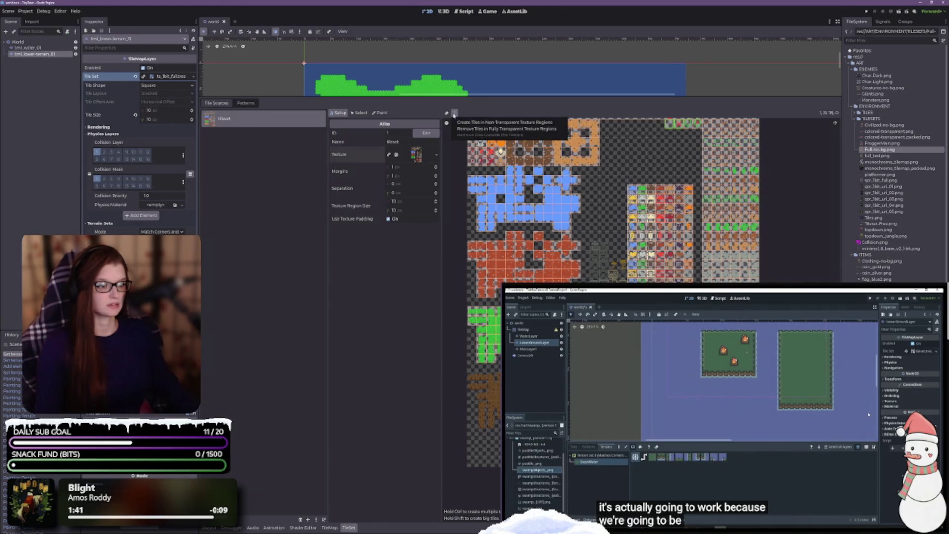
click(461, 123)
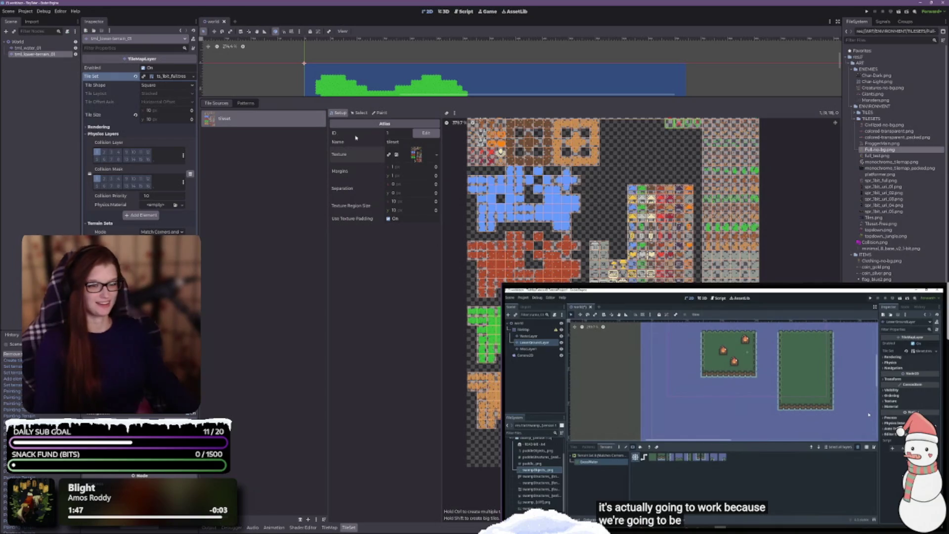
click(380, 113)
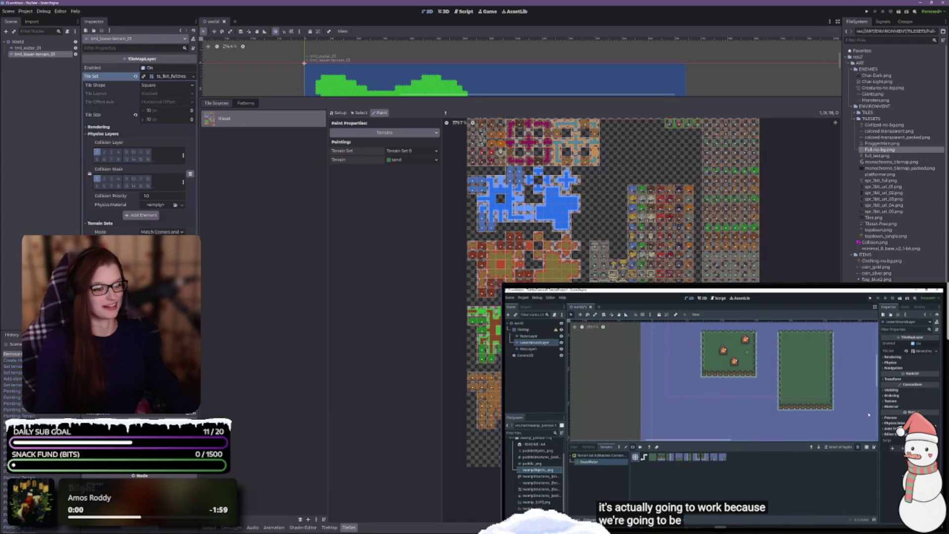
- Paint the sand terrain onto four brown dirt tiles in the zoomed atlas
scroll(637, 197, down, 3)
scroll(536, 276, up, 6)
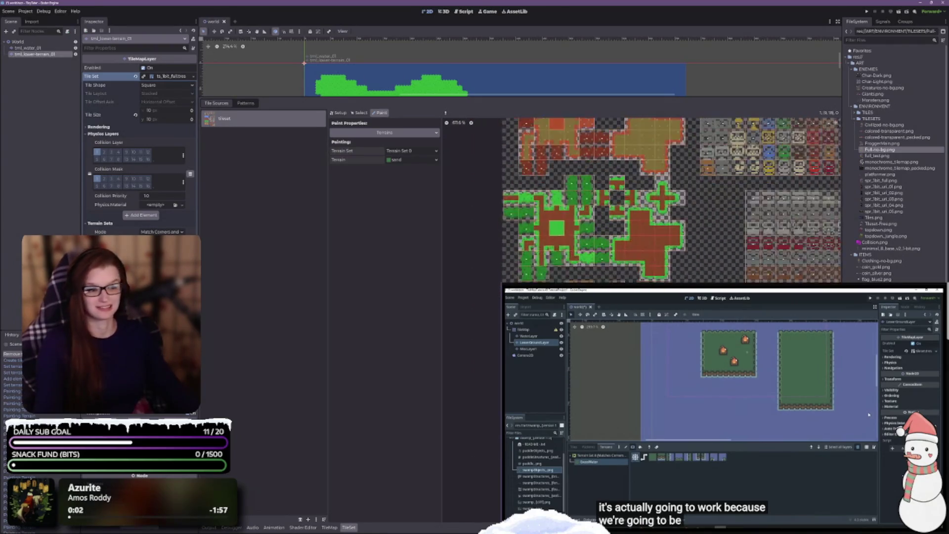
click(482, 267)
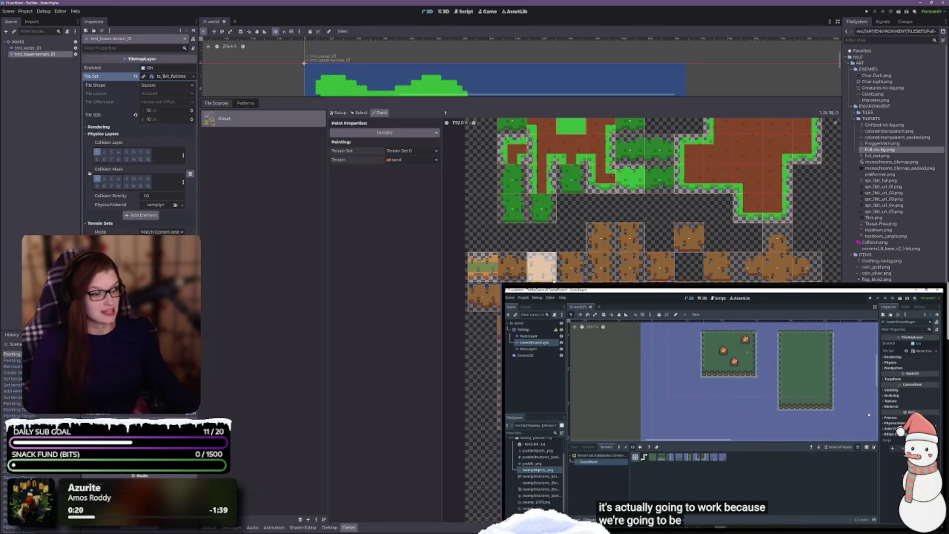
click(532, 265)
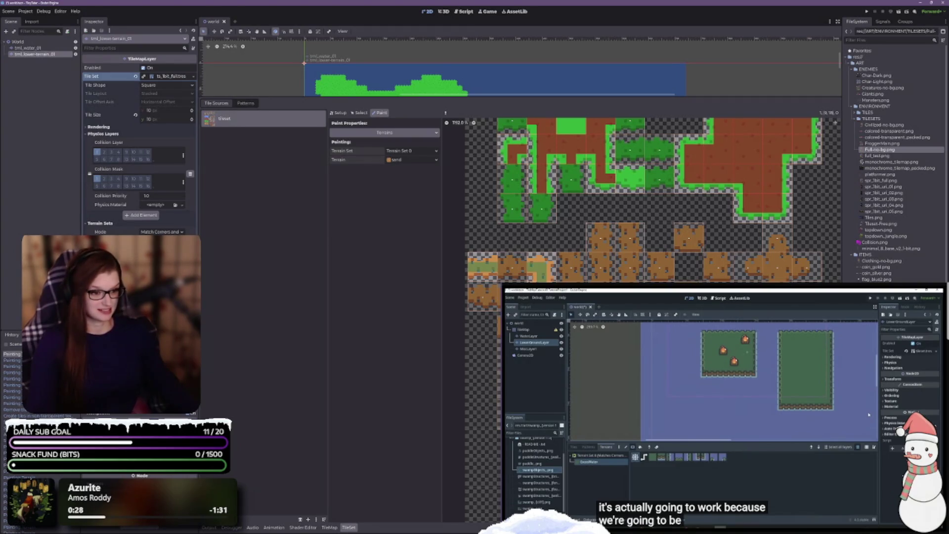
scroll(514, 484, up, 2)
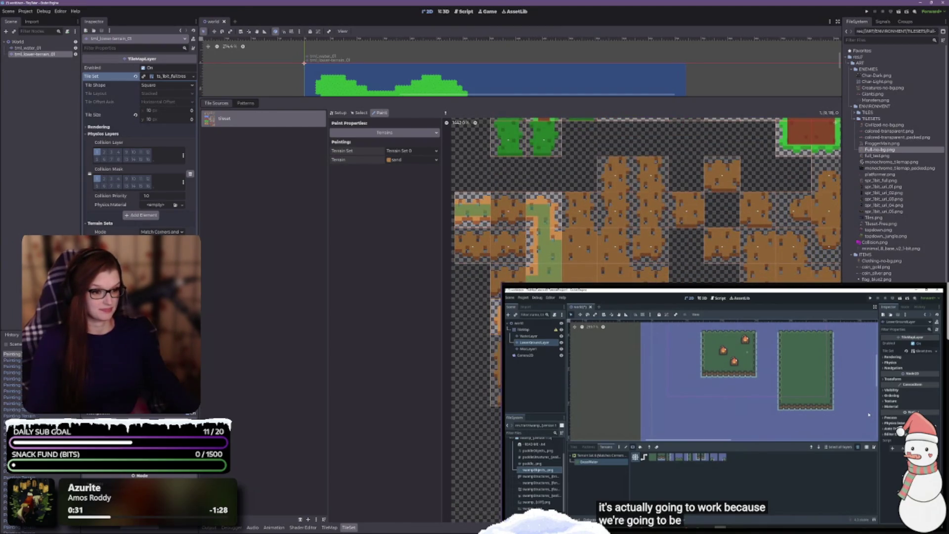
scroll(642, 198, up, 2)
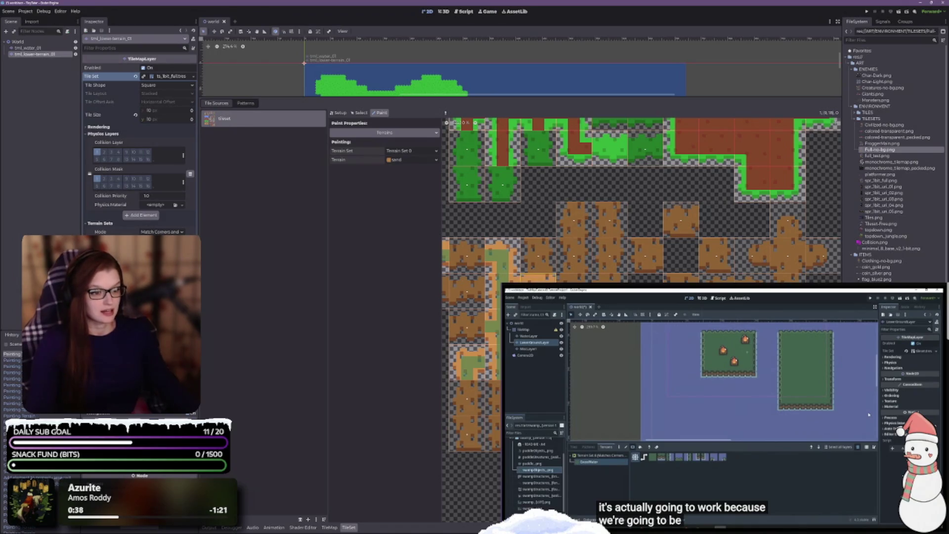
click(538, 277)
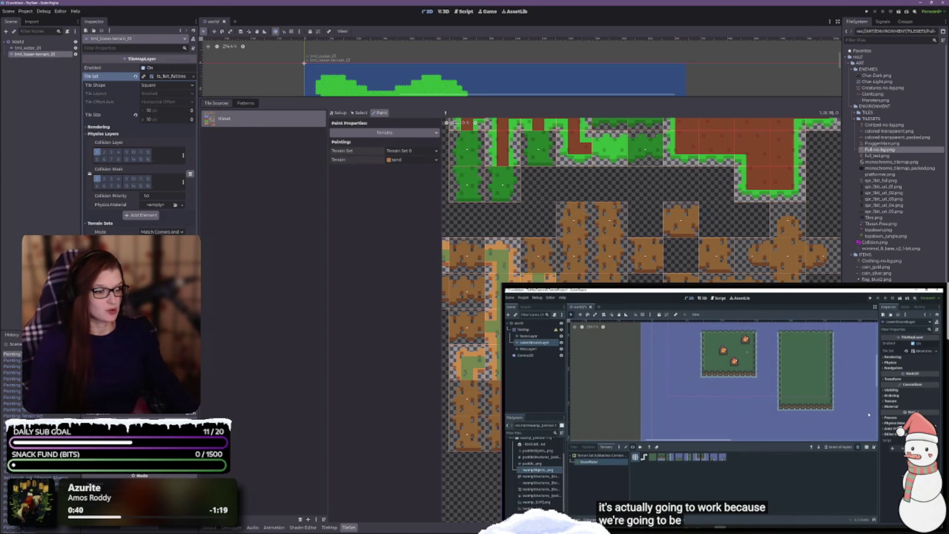
click(573, 278)
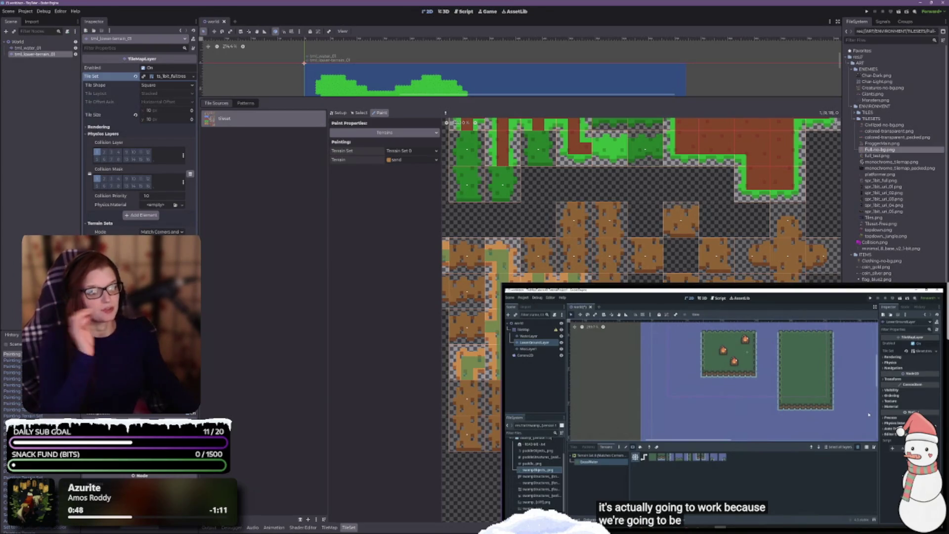
- Scroll around the Full-no-bg.png atlas to inspect the remaining brown dirt tiles
scroll(641, 285, down, 1)
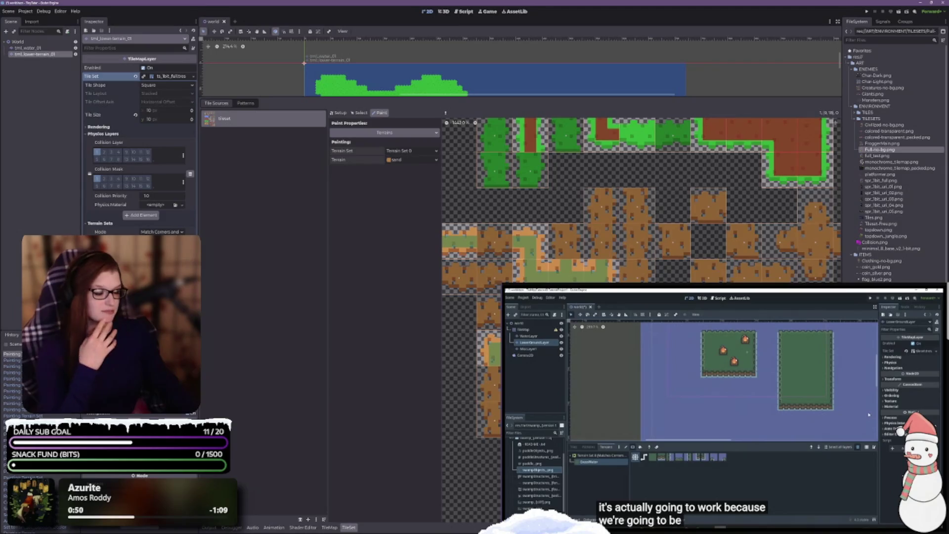
scroll(641, 297, left, 1)
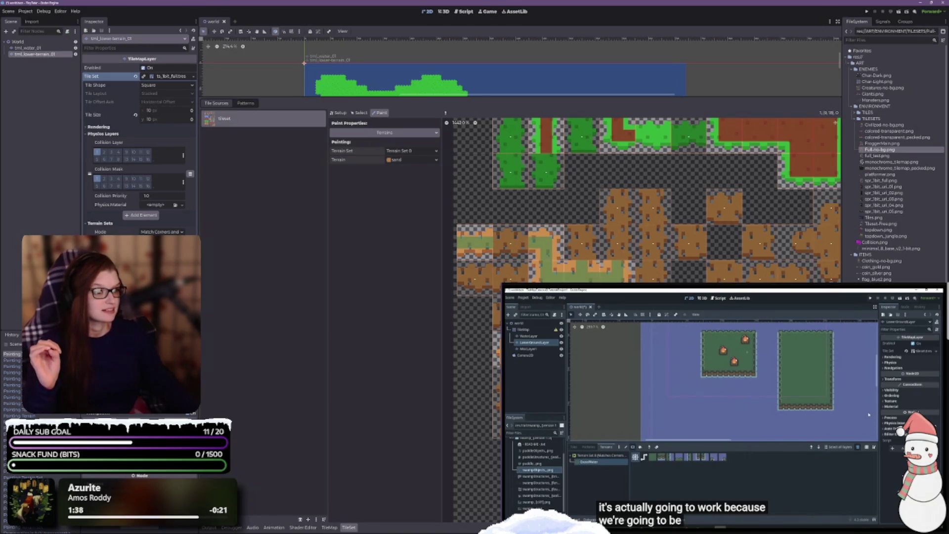
scroll(643, 222, right, 2)
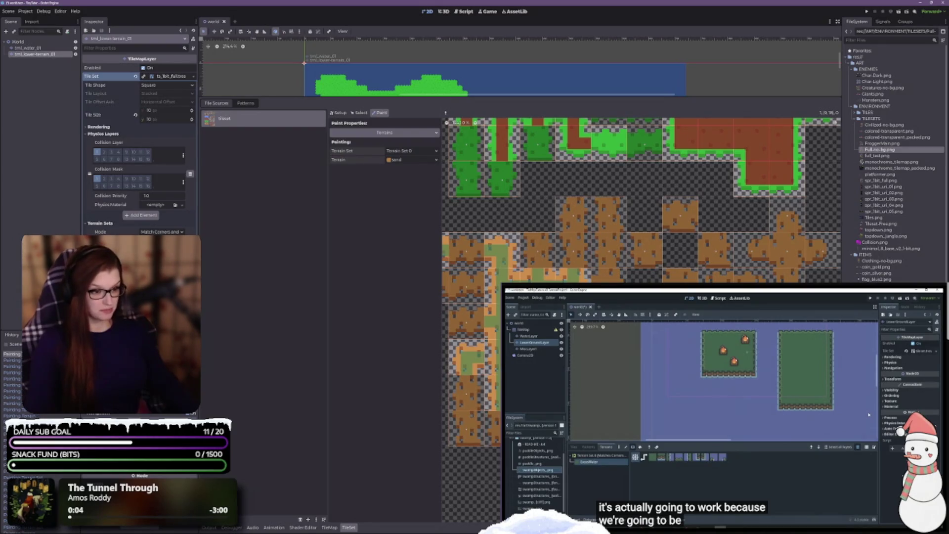
scroll(641, 197, left, 5)
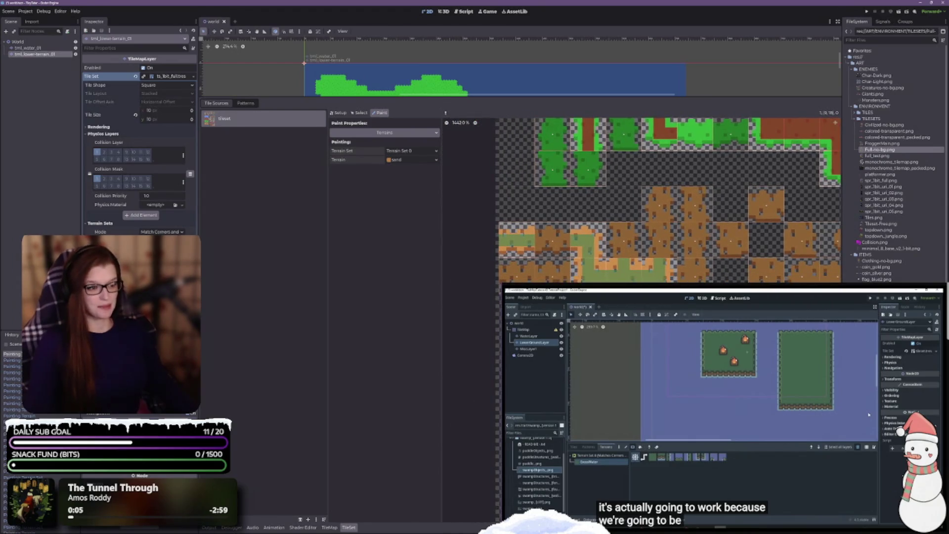
scroll(667, 198, right, 2)
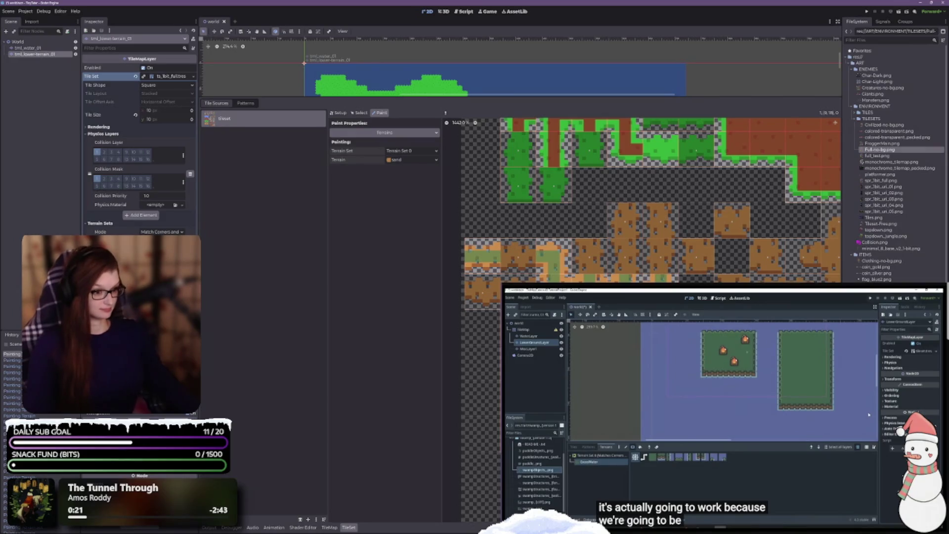
scroll(635, 263, right, 3)
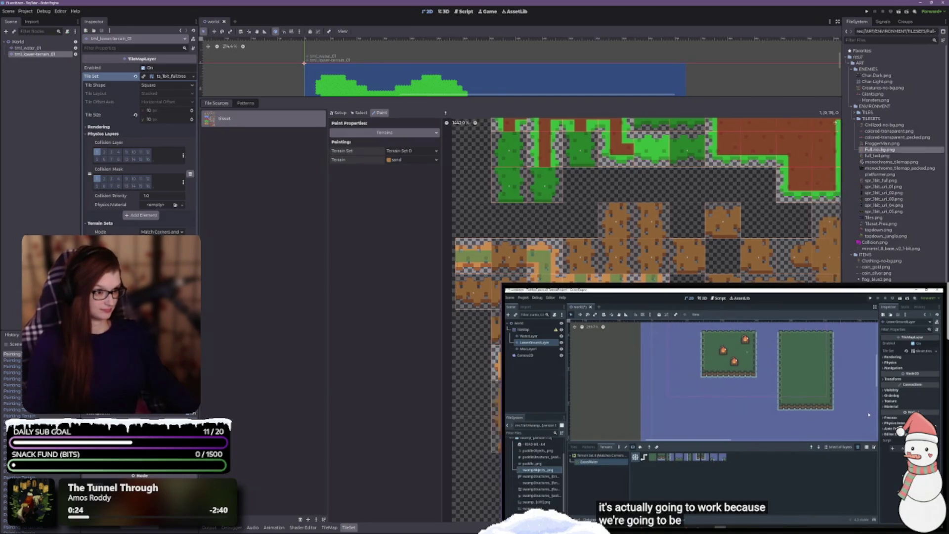
mouse_move(613, 236)
mouse_down()
mouse_move(589, 236)
mouse_move(611, 249)
mouse_up()
click(636, 212)
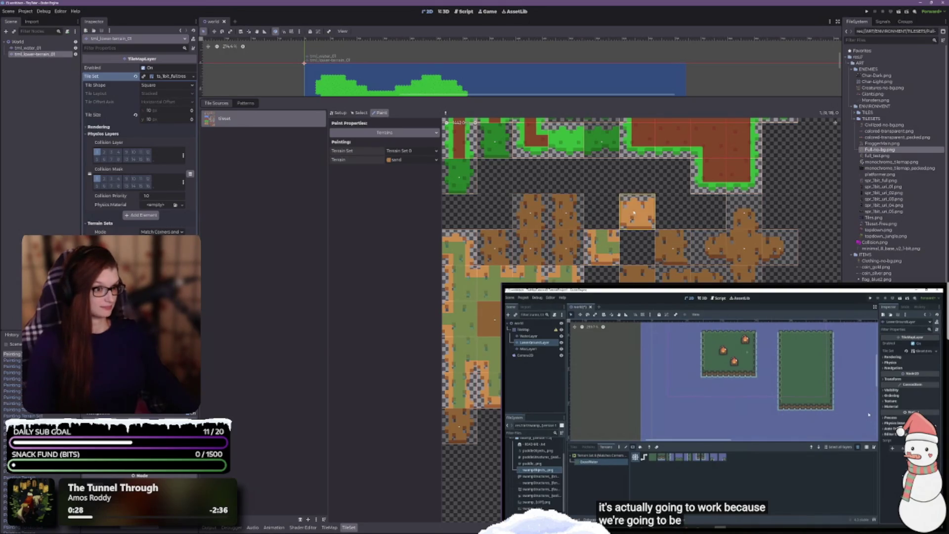
scroll(662, 259, left, 2)
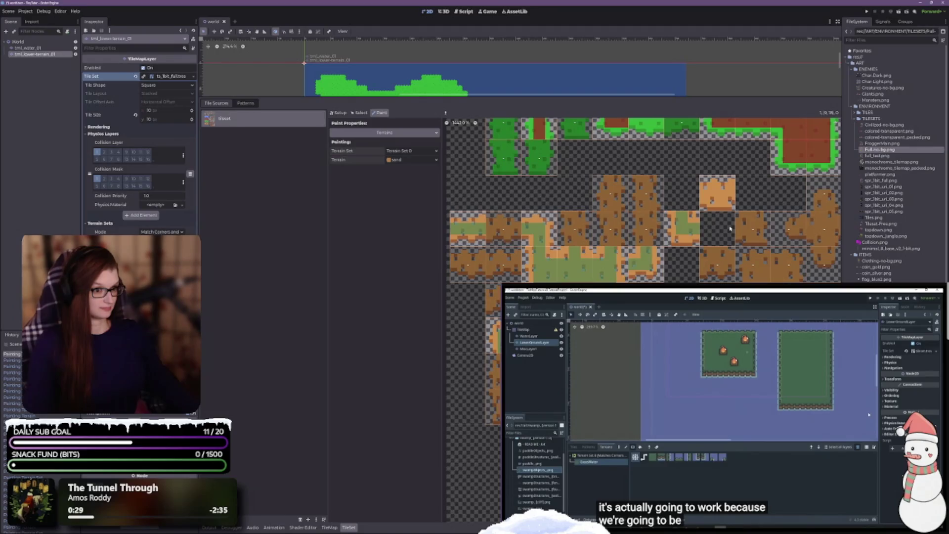
scroll(728, 230, down, 1)
scroll(728, 229, right, 1)
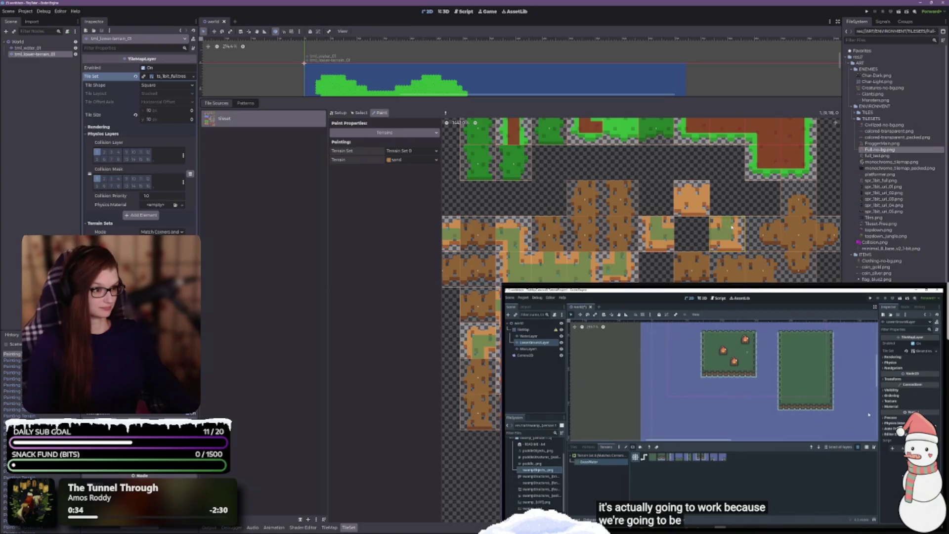
click(687, 270)
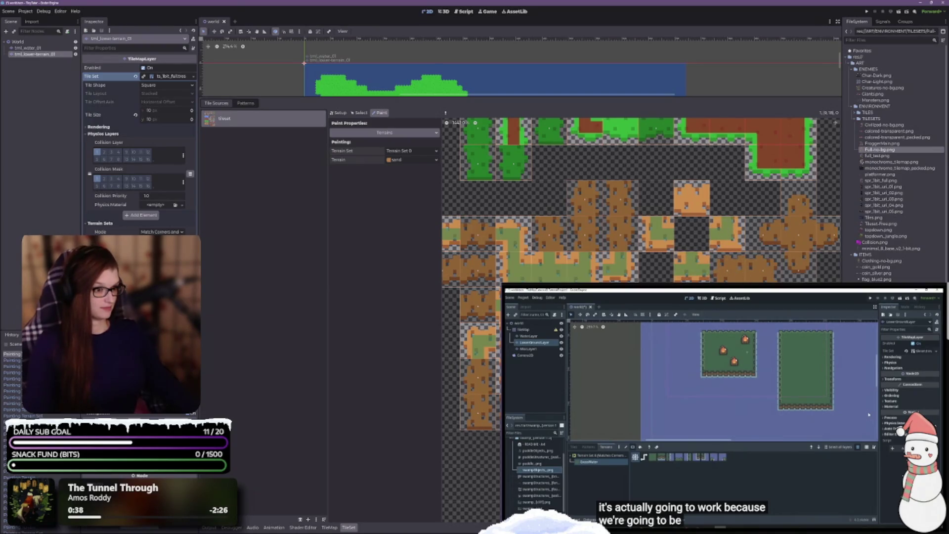
click(740, 273)
click(761, 270)
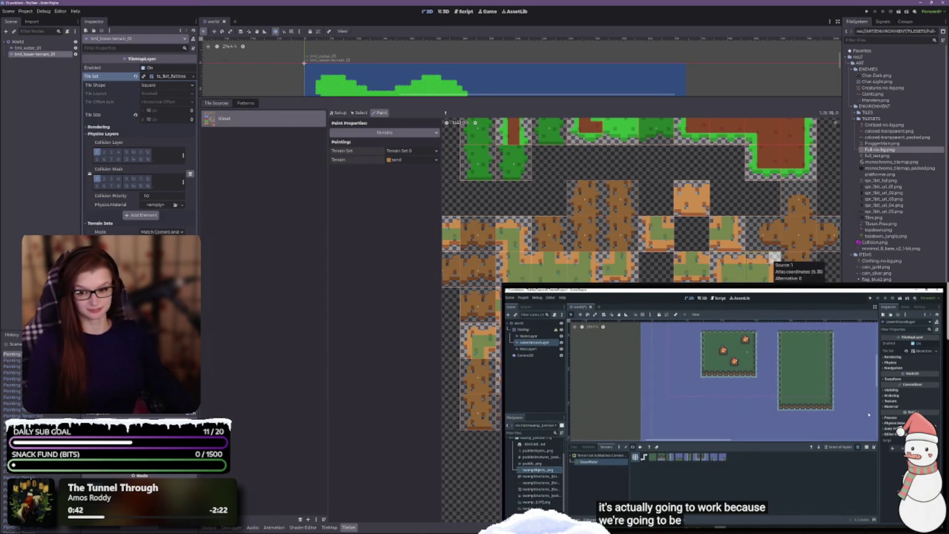
click(773, 232)
mouse_move(785, 233)
mouse_down()
mouse_move(798, 227)
mouse_move(798, 247)
mouse_move(810, 235)
mouse_up()
click(794, 211)
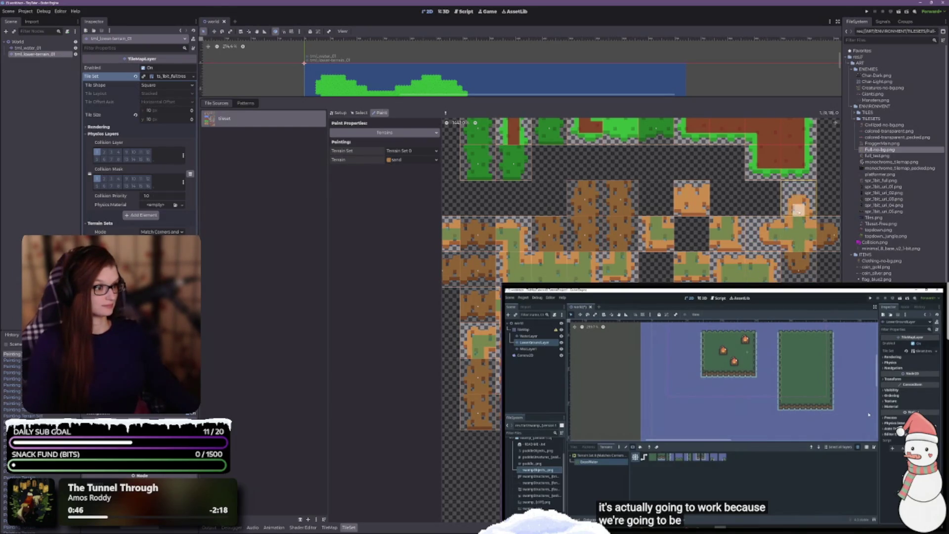
click(828, 236)
click(803, 259)
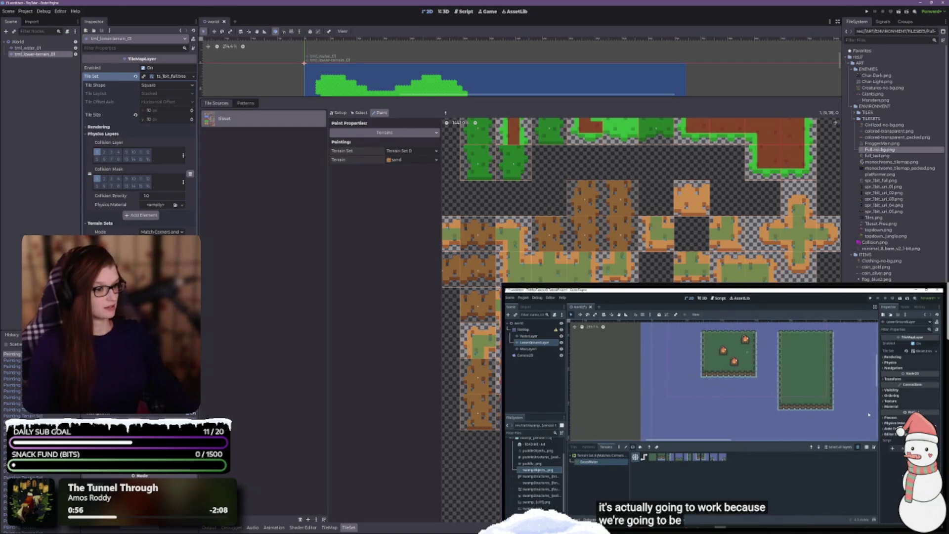
scroll(741, 274, up, 4)
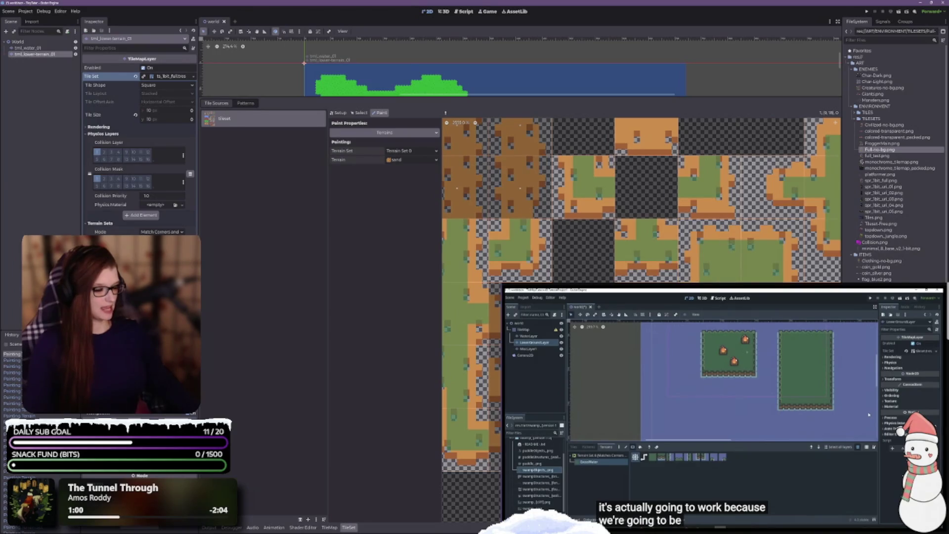
scroll(725, 236, down, 3)
scroll(642, 237, up, 2)
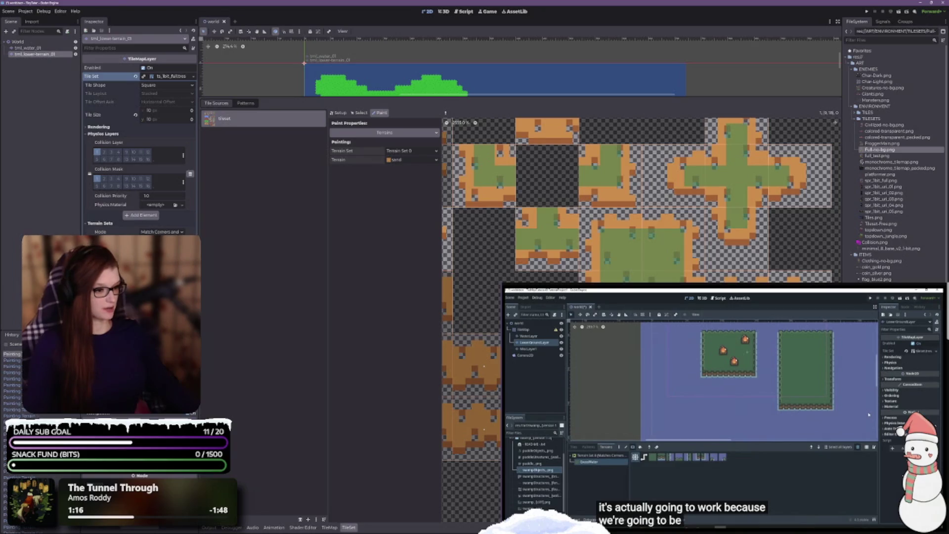
scroll(642, 198, up, 2)
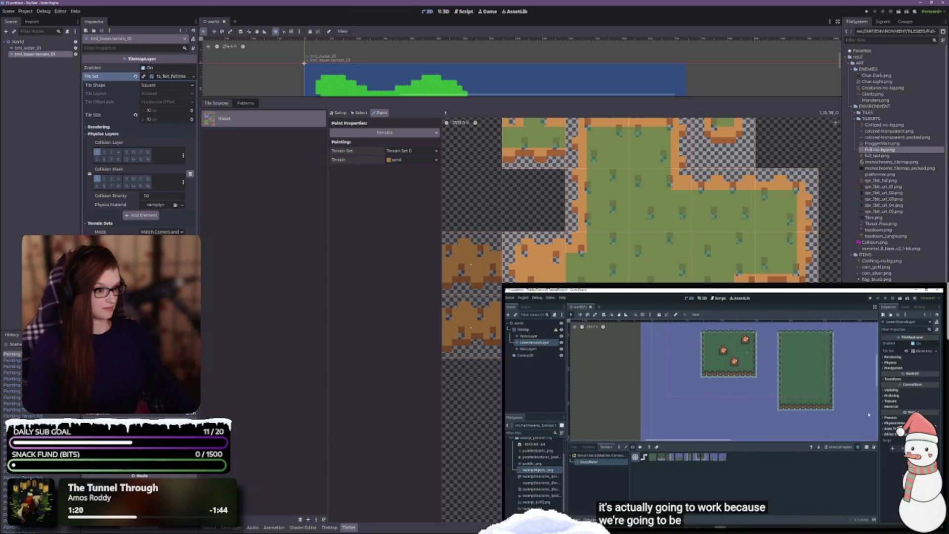
scroll(643, 197, down, 1)
scroll(643, 198, down, 1)
scroll(643, 198, down, 2)
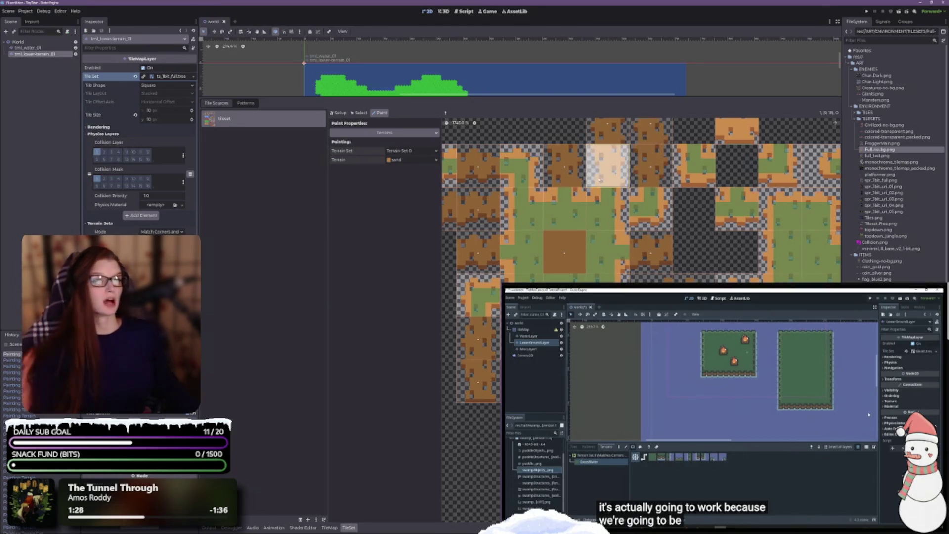
scroll(610, 171, up, 5)
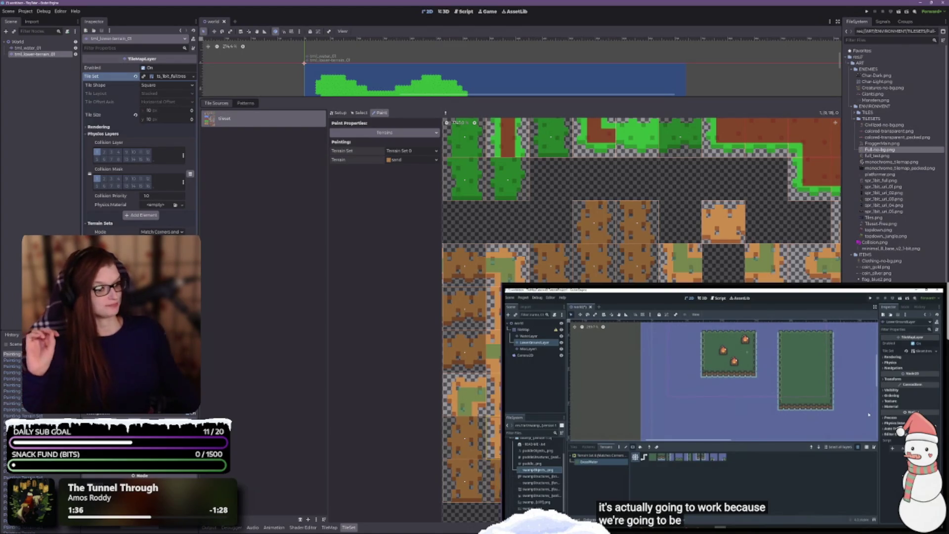
scroll(642, 198, up, 2)
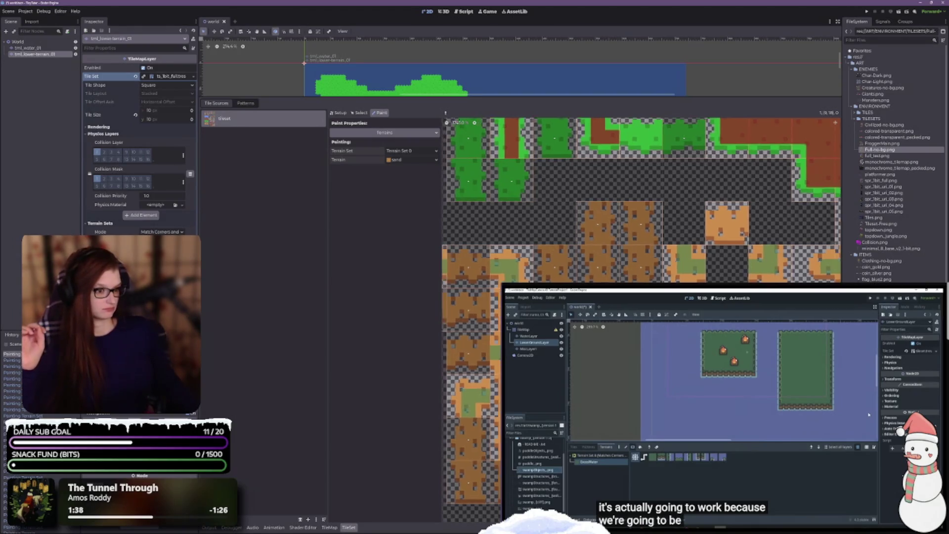
scroll(642, 198, left, 3)
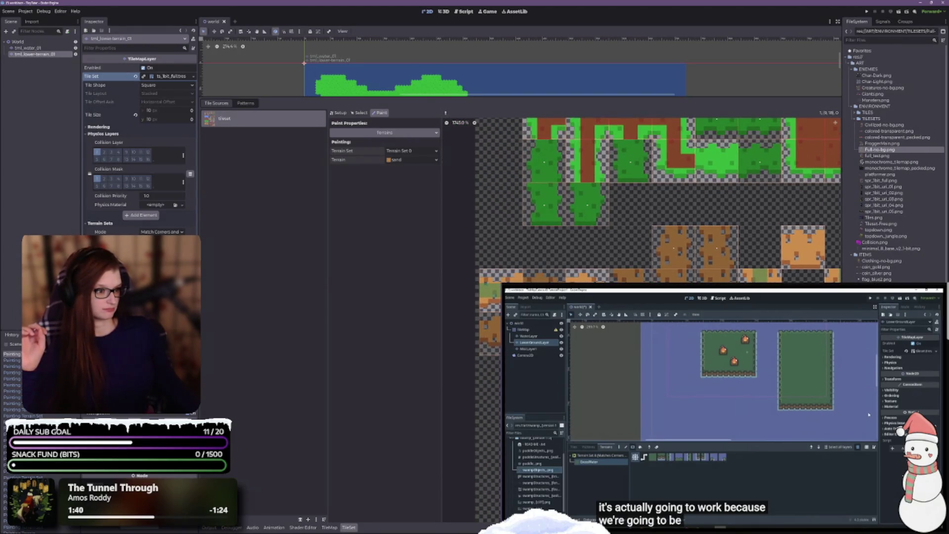
scroll(642, 197, right, 5)
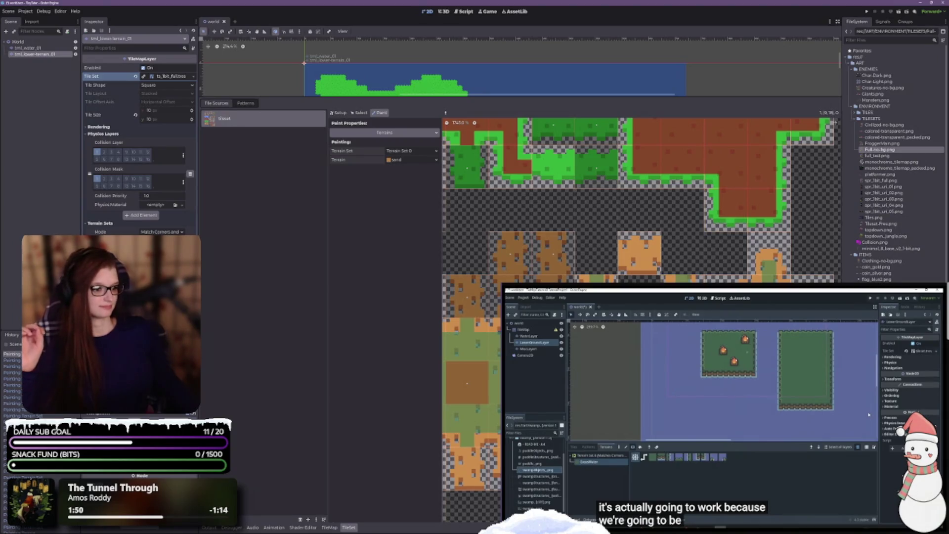
scroll(496, 275, down, 3)
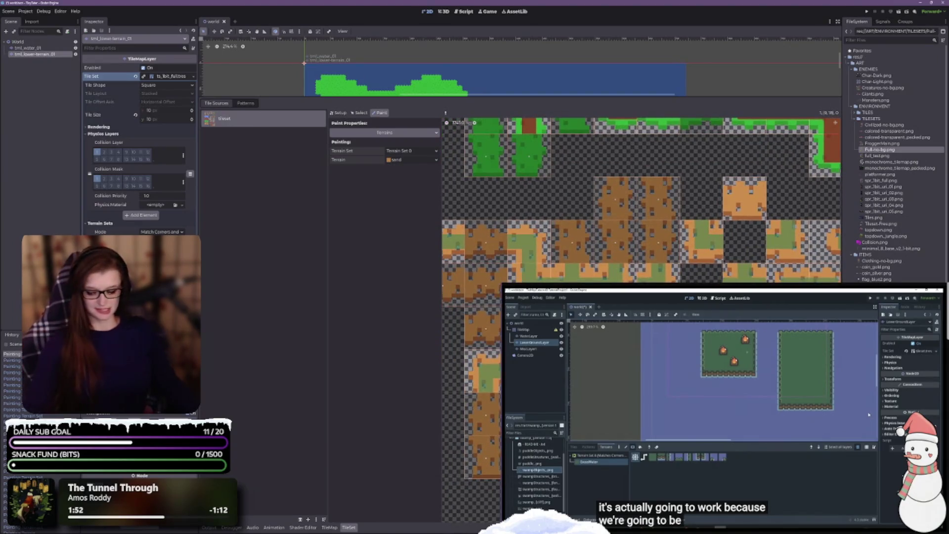
drag(485, 99, 440, 366)
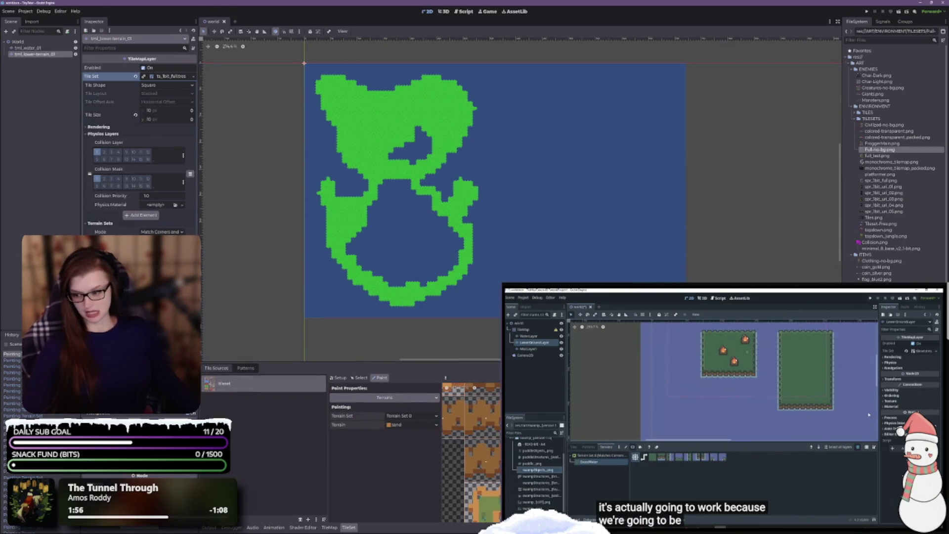
- Bring up Full-no-bg.png in Aseprite with the orange colour and Pencil tool selected
key(alt+Tab)
drag(346, 237, 428, 254)
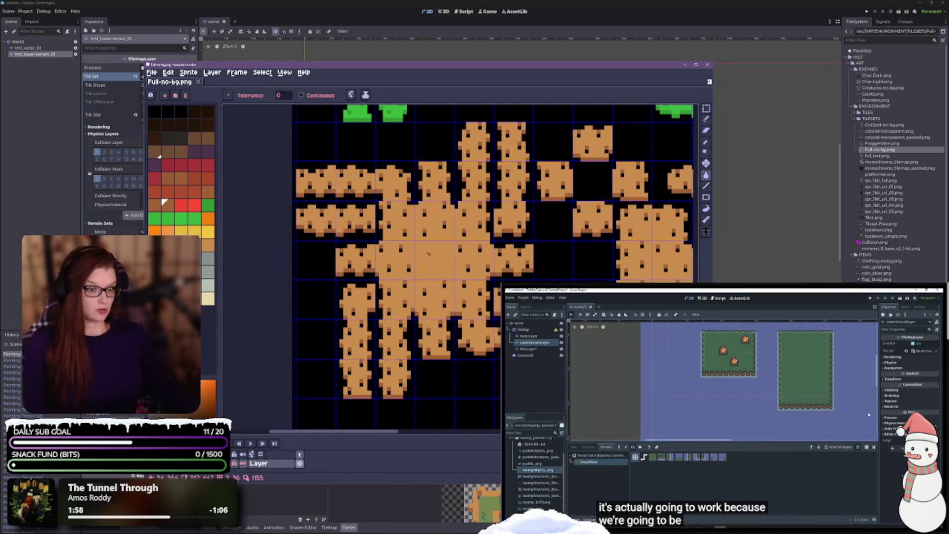
scroll(298, 310, up, 2)
scroll(298, 310, down, 1)
click(212, 246)
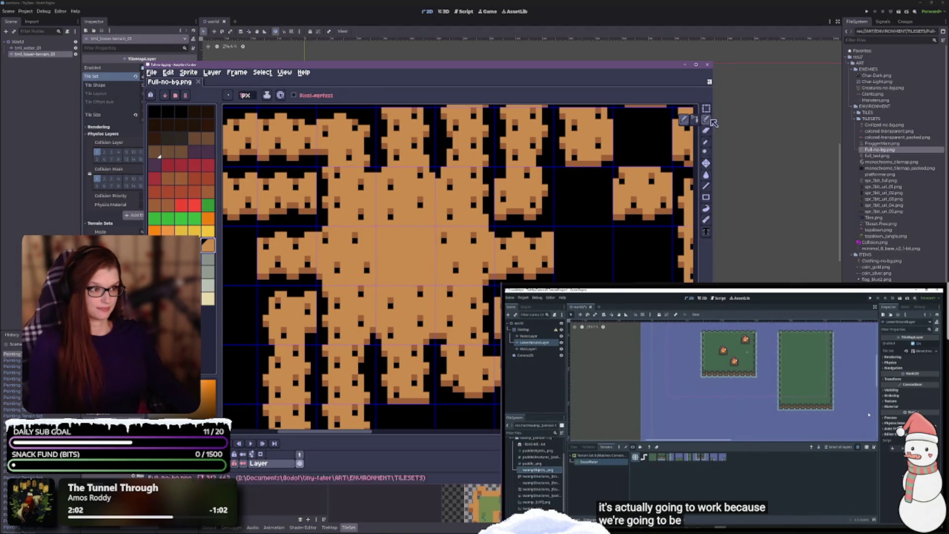
click(706, 119)
- Paint an orange pixel on a sand tile and pan across the tileset
scroll(537, 216, left, 5)
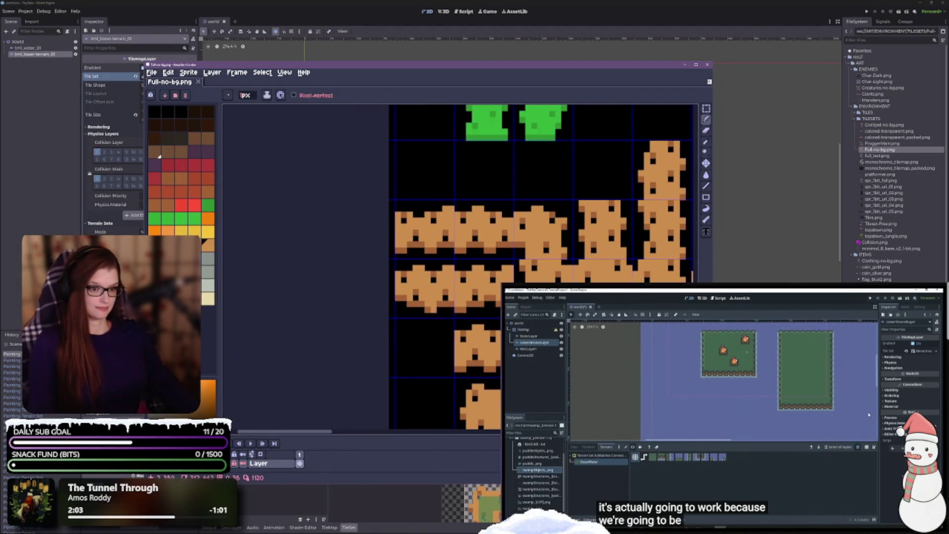
click(416, 233)
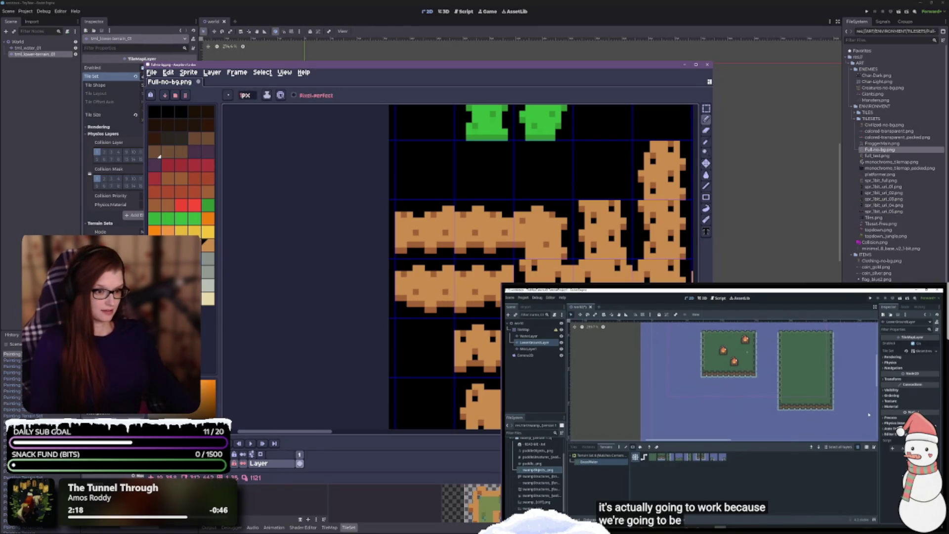
scroll(526, 267, down, 3)
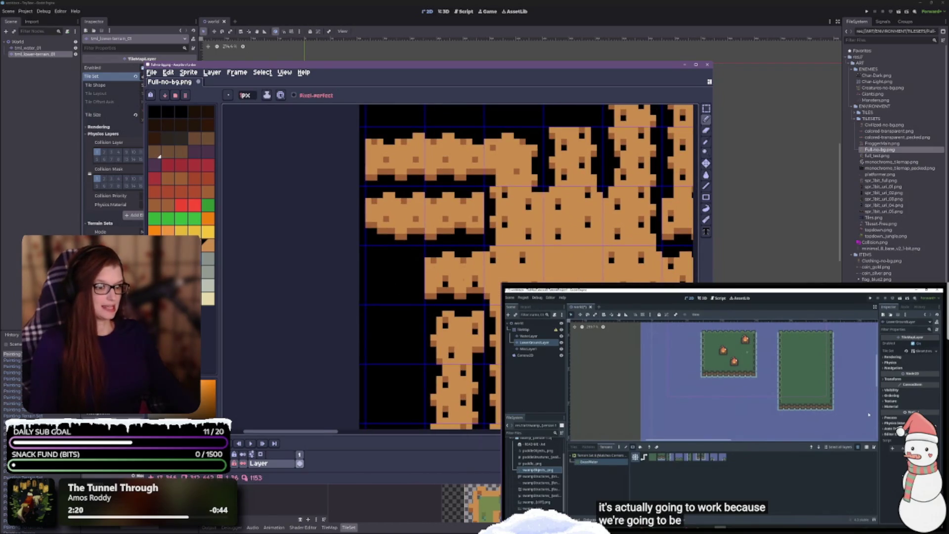
scroll(526, 267, down, 3)
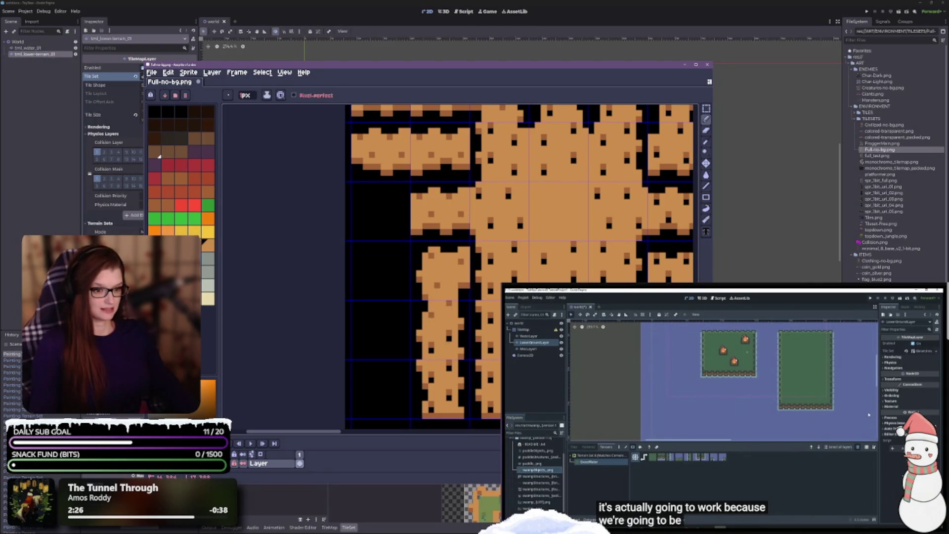
scroll(459, 267, down, 5)
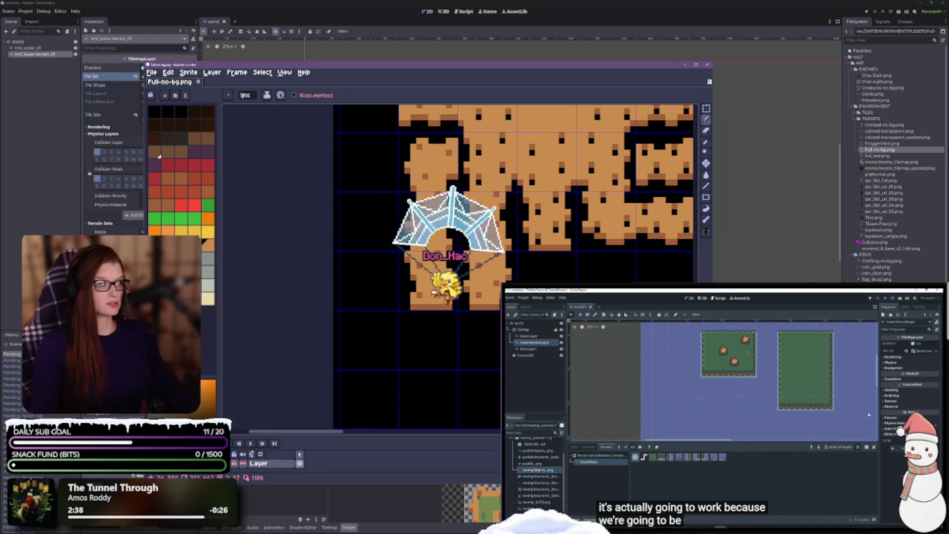
scroll(501, 267, down, 3)
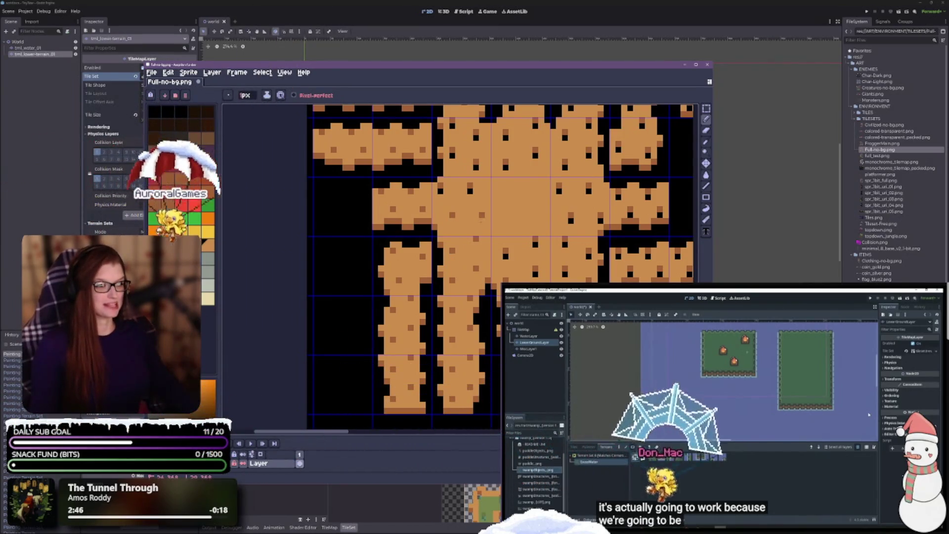
scroll(499, 267, up, 2)
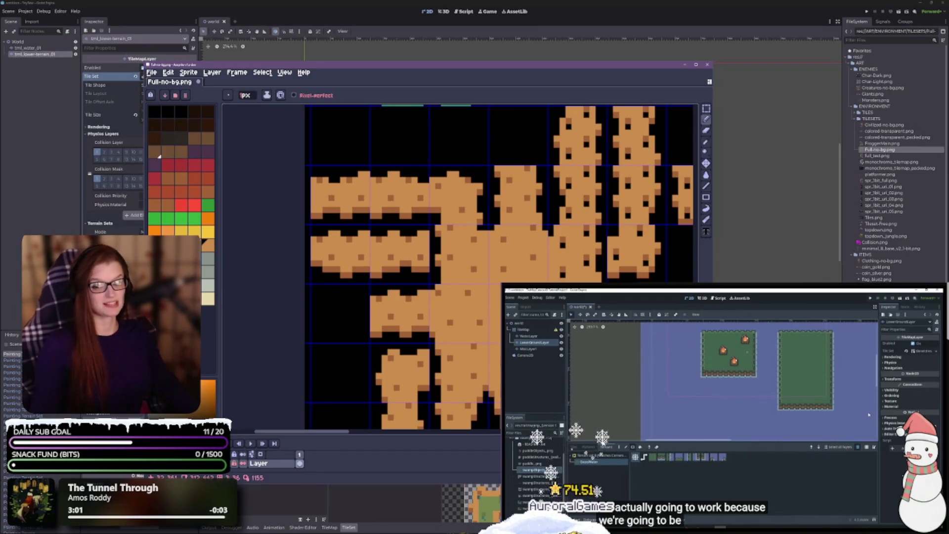
drag(546, 231, 541, 191)
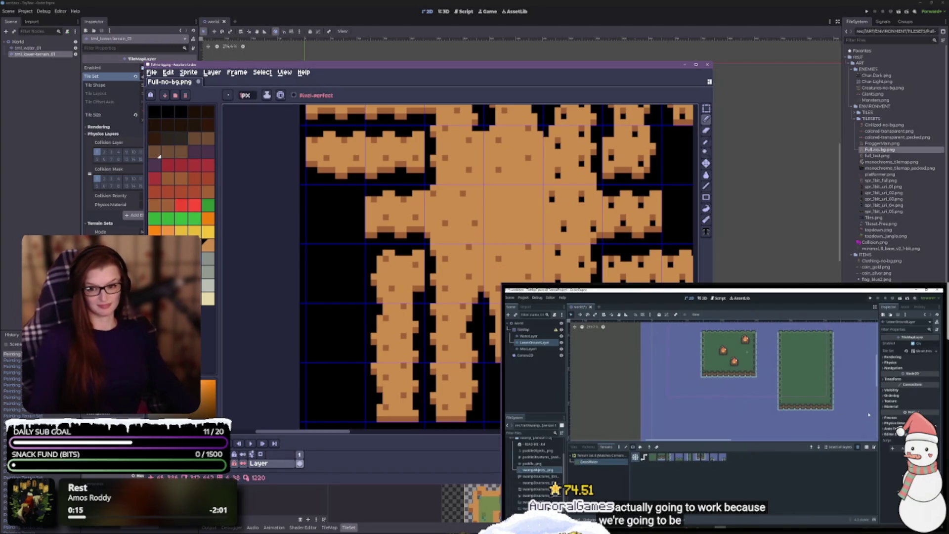
- Undo the accidental orange fill over the sand tiles
drag(544, 188, 427, 258)
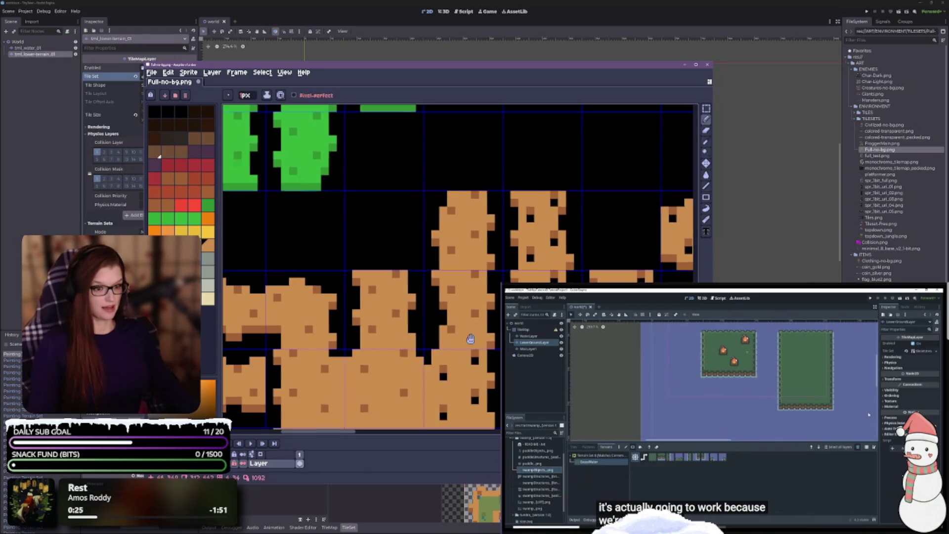
scroll(362, 266, down, 3)
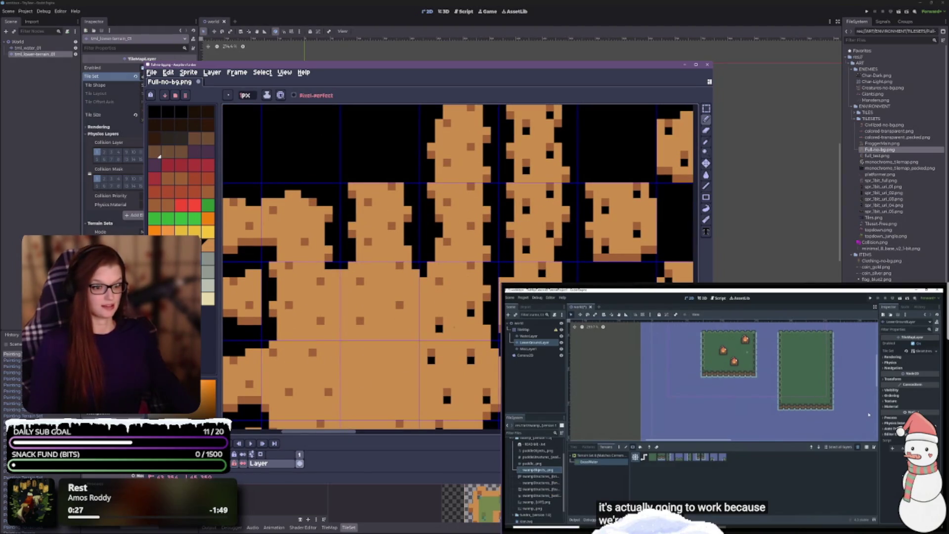
scroll(466, 312, down, 3)
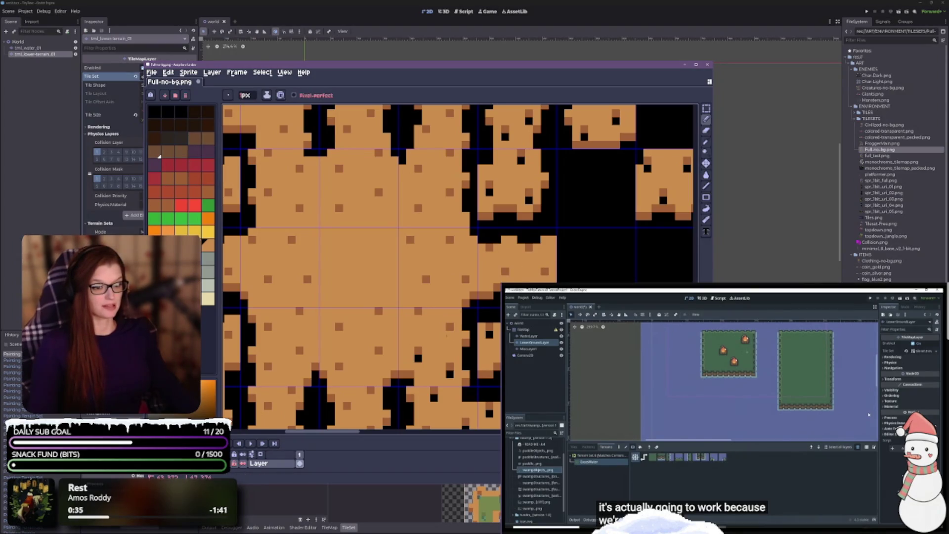
key(ctrl+z)
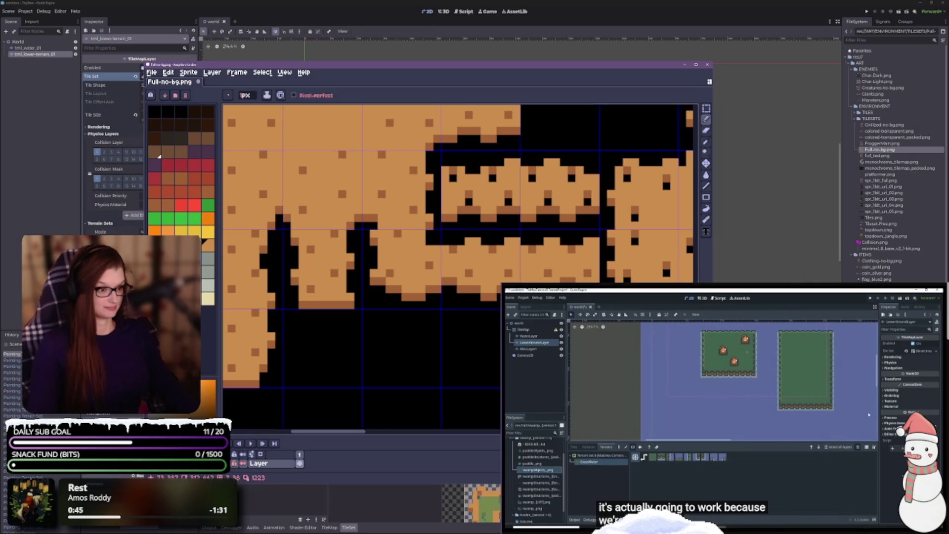
- Paint over a black dot in a sand tile with orange
drag(661, 282, 499, 282)
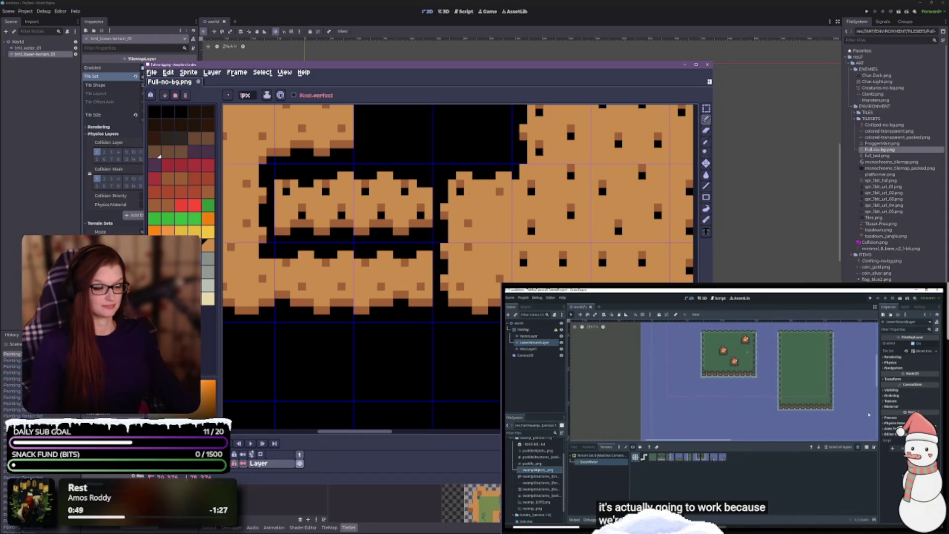
drag(440, 214, 521, 215)
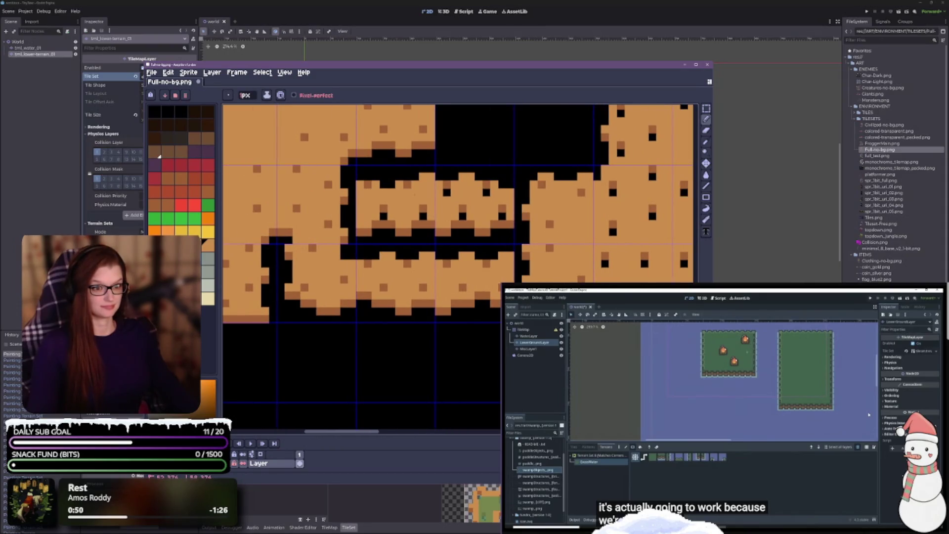
click(384, 216)
- Paint the remaining black dot and another black sand-tile pixel orange
click(422, 216)
scroll(460, 267, down, 5)
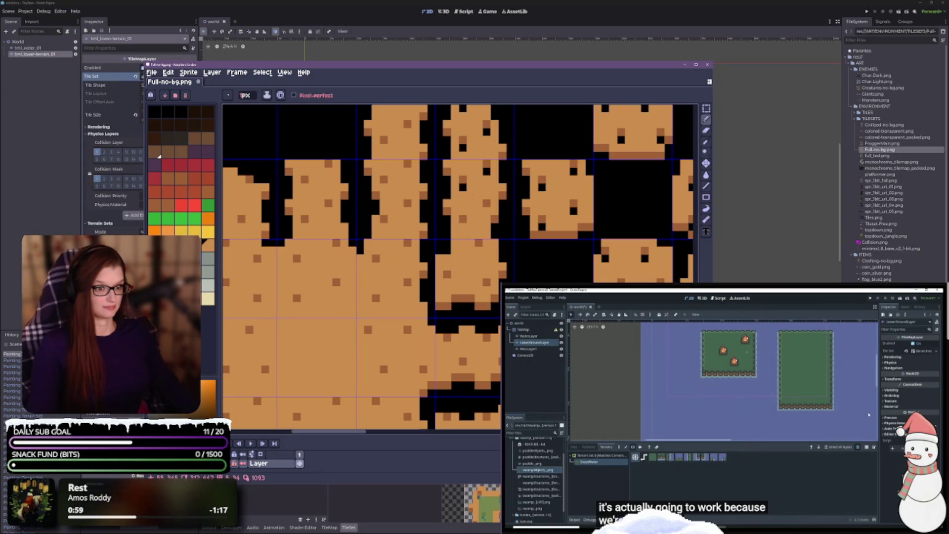
scroll(486, 172, up, 3)
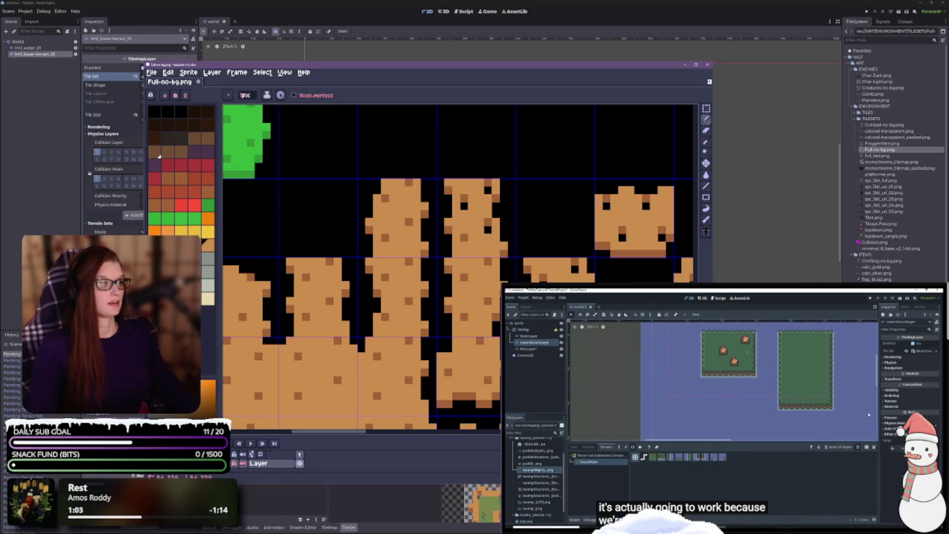
drag(544, 216, 404, 176)
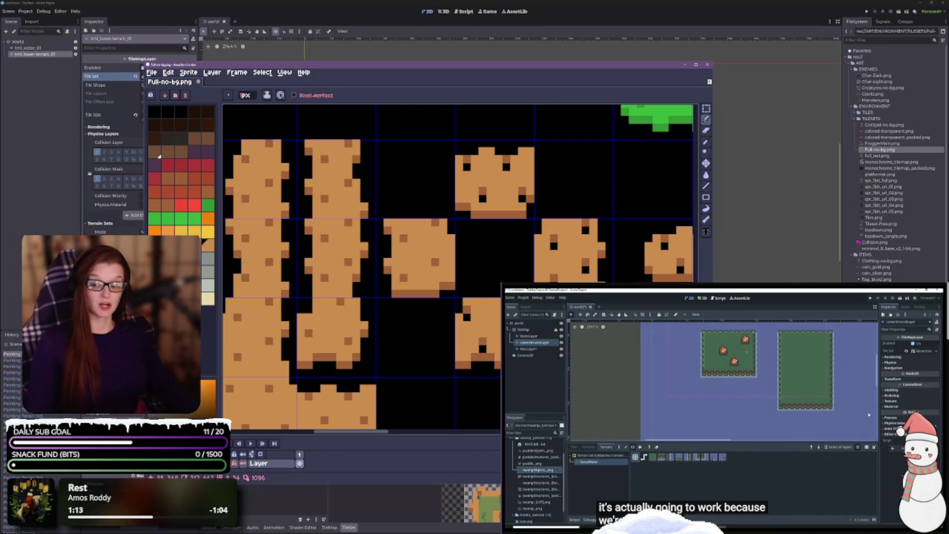
click(466, 167)
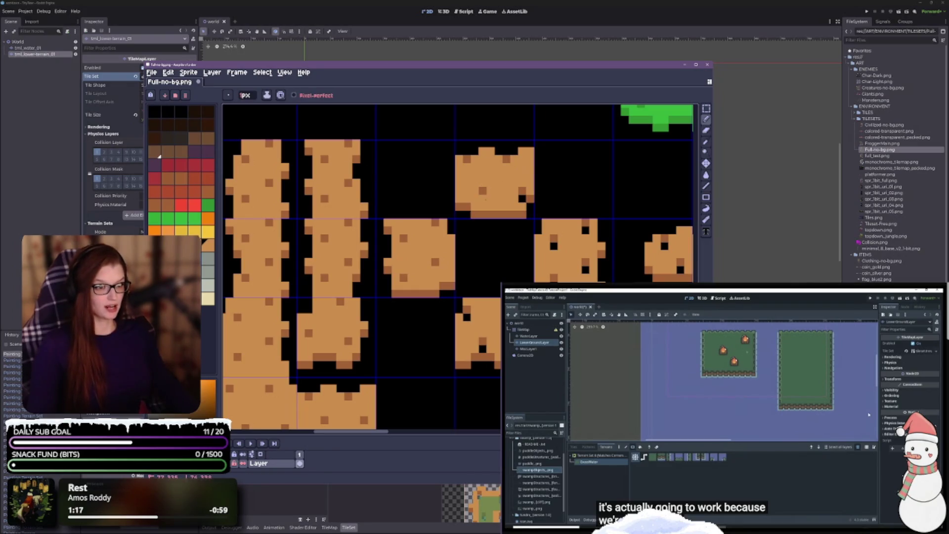
- Fill three black gap pixels in the lower sand tiles with orange
scroll(360, 267, down, 2)
scroll(360, 267, right, 2)
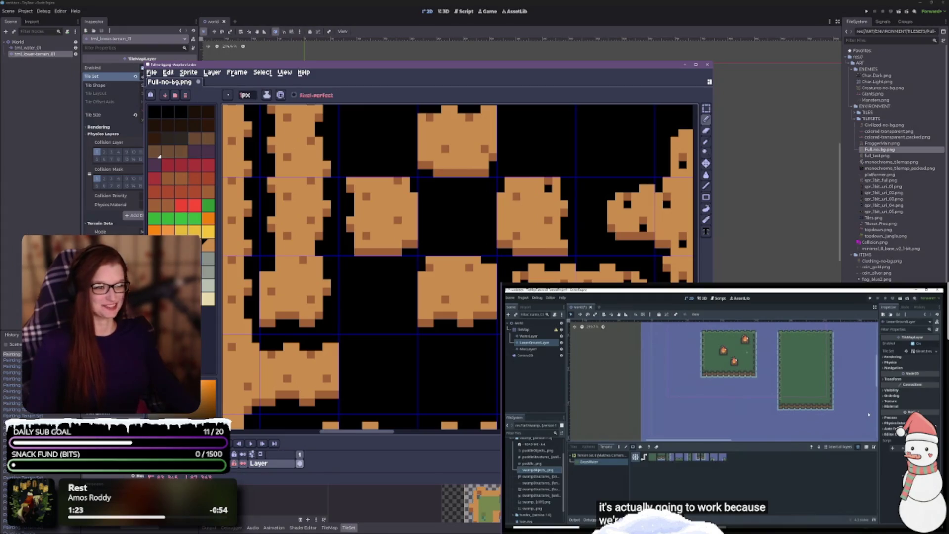
scroll(546, 190, down, 3)
scroll(543, 205, right, 3)
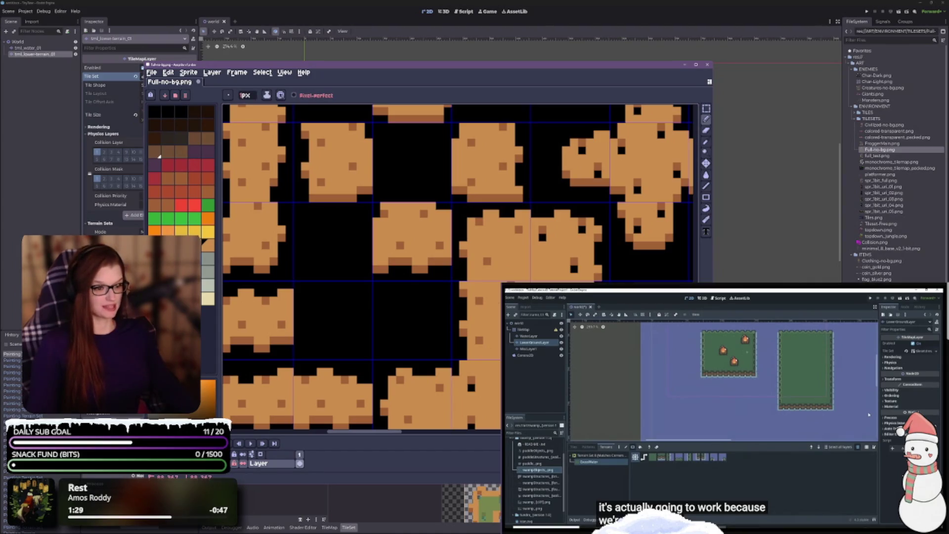
scroll(481, 228, down, 5)
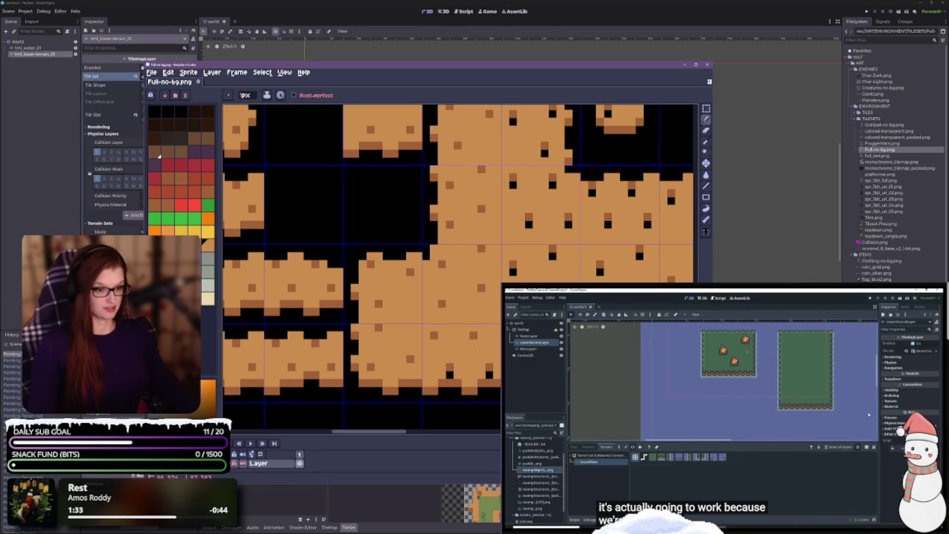
scroll(469, 353, down, 3)
click(421, 320)
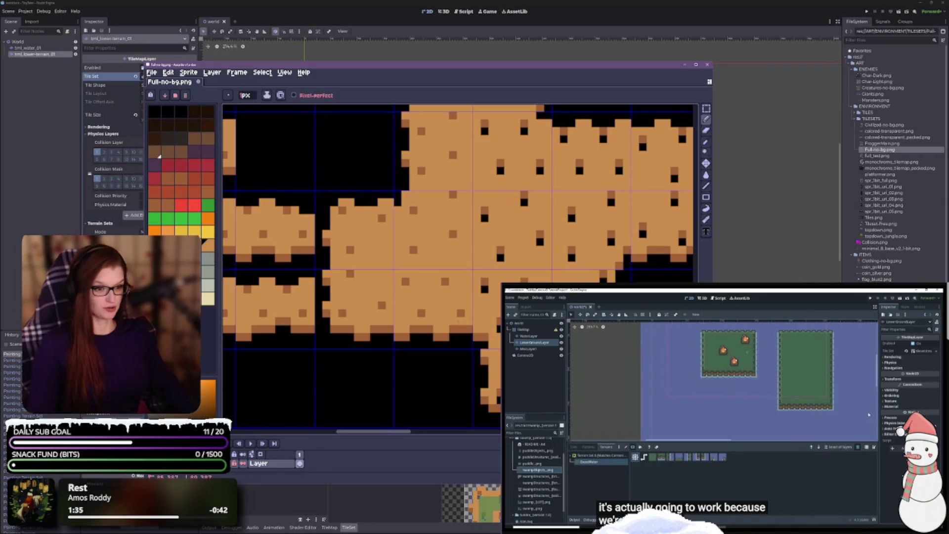
scroll(459, 341, down, 3)
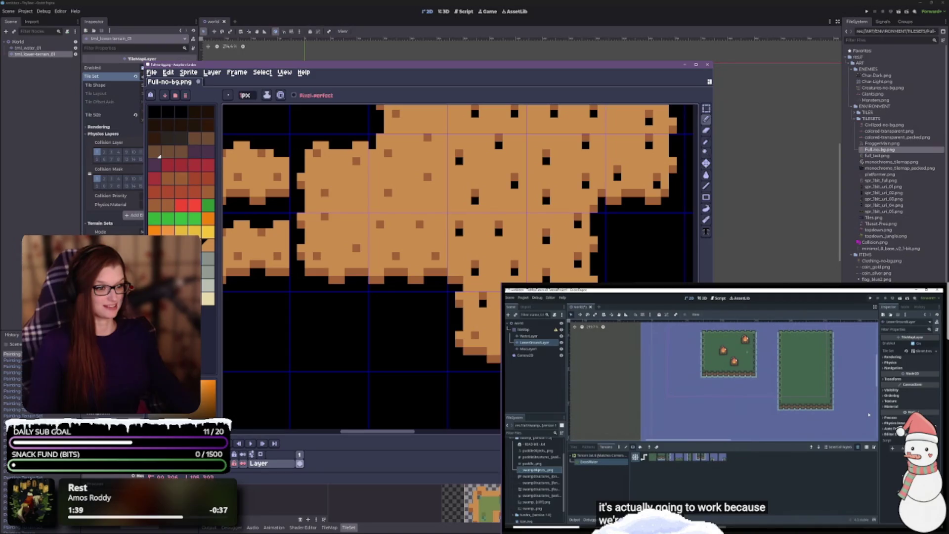
click(483, 303)
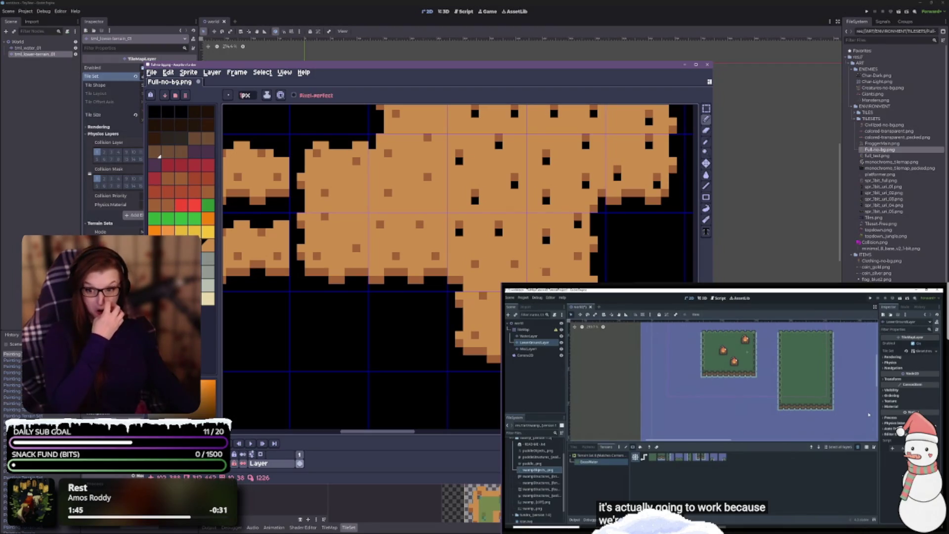
click(546, 272)
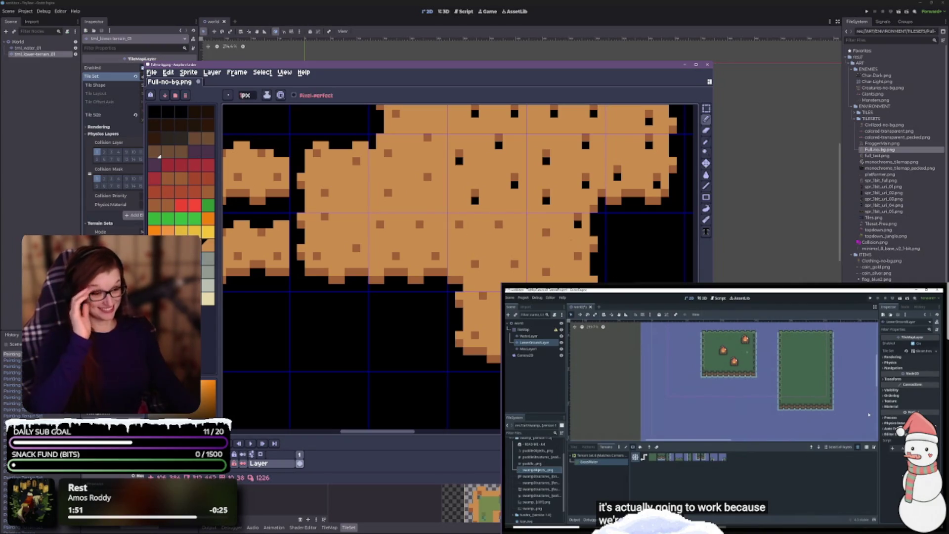
- Fill the black gap pixels on the cross-shaped sand tile with orange
scroll(360, 277, up, 3)
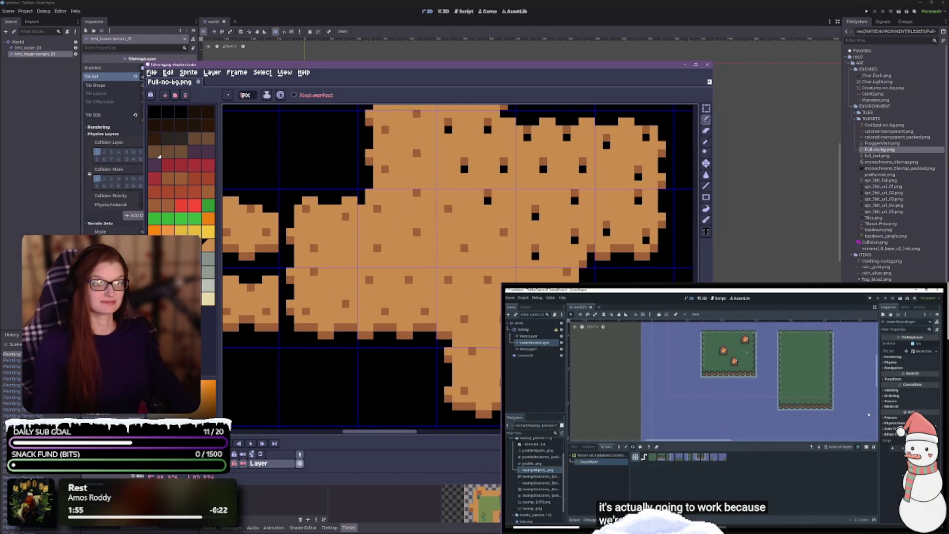
scroll(488, 200, up, 3)
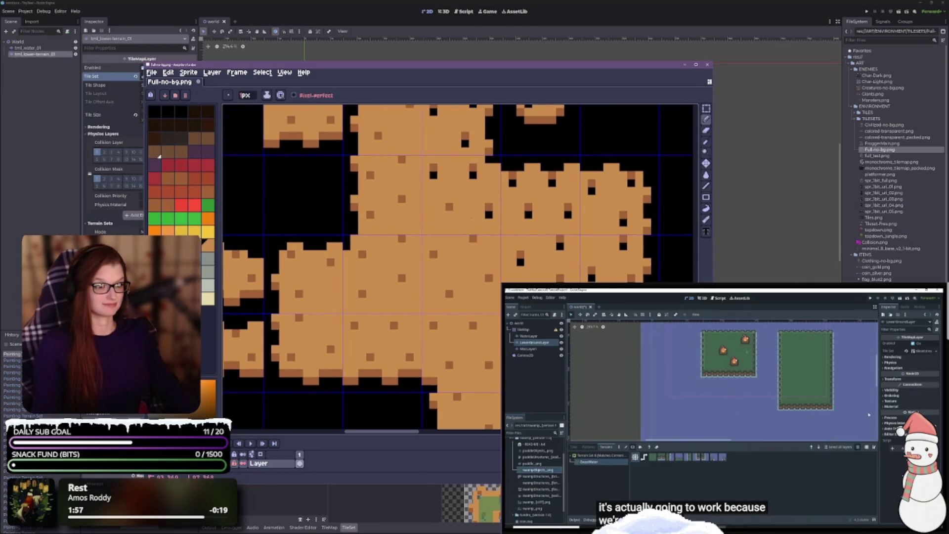
scroll(459, 191, up, 3)
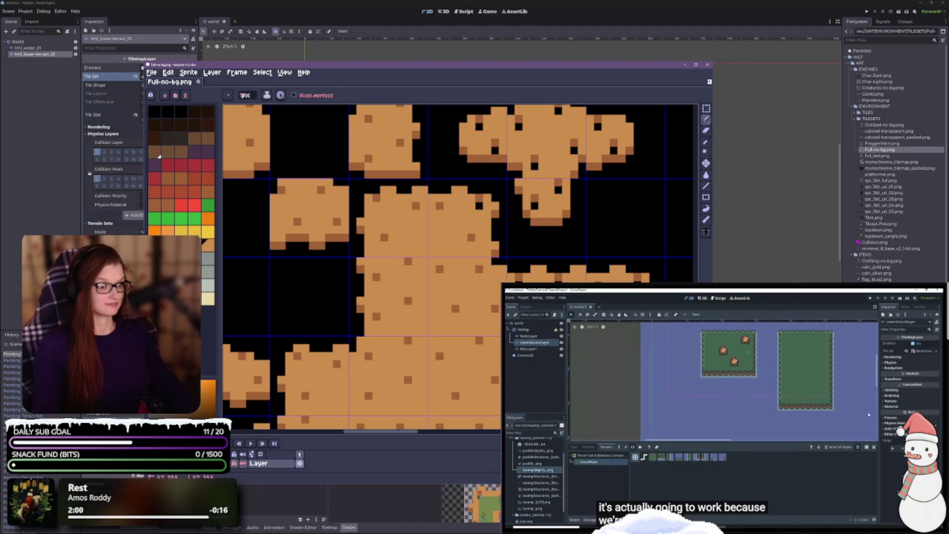
scroll(479, 206, up, 3)
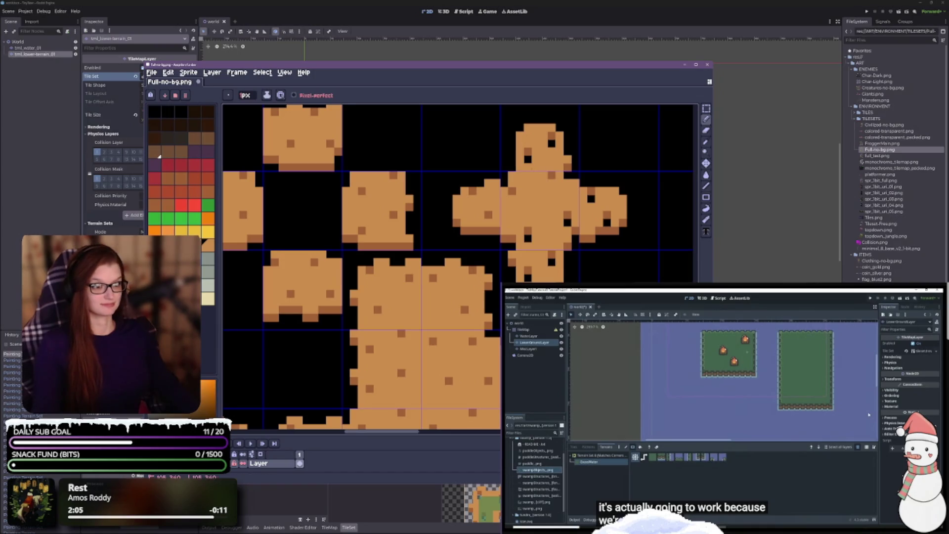
click(551, 144)
click(591, 199)
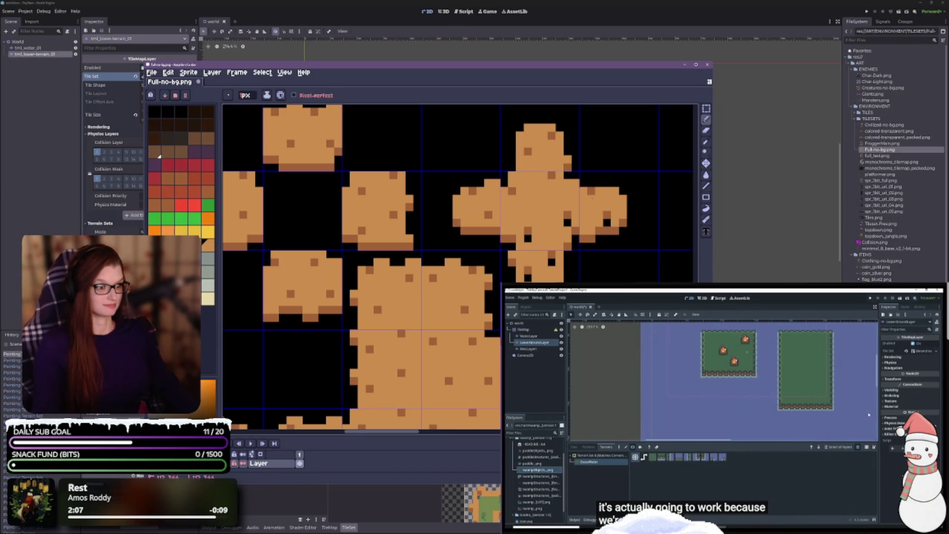
click(568, 223)
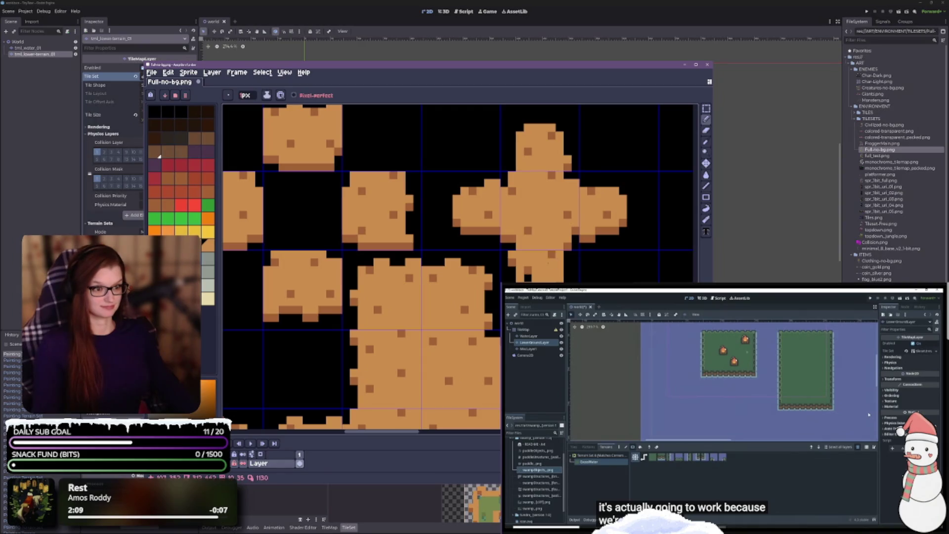
- Fill the last black pixels between the sand tiles and save Full-no-bg.png
click(435, 243)
click(474, 243)
click(451, 274)
click(491, 273)
click(514, 251)
click(554, 243)
click(546, 280)
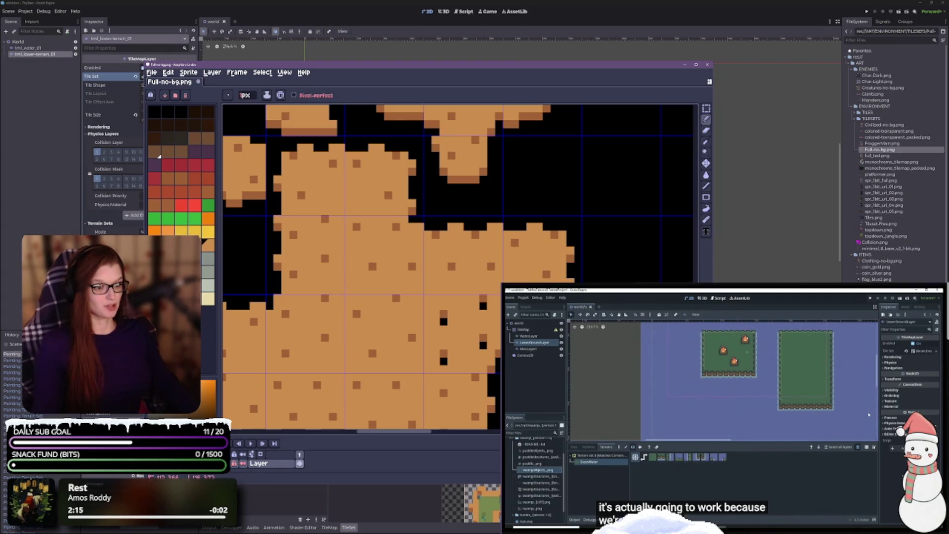
click(442, 321)
click(482, 345)
click(443, 361)
scroll(445, 358, down, 4)
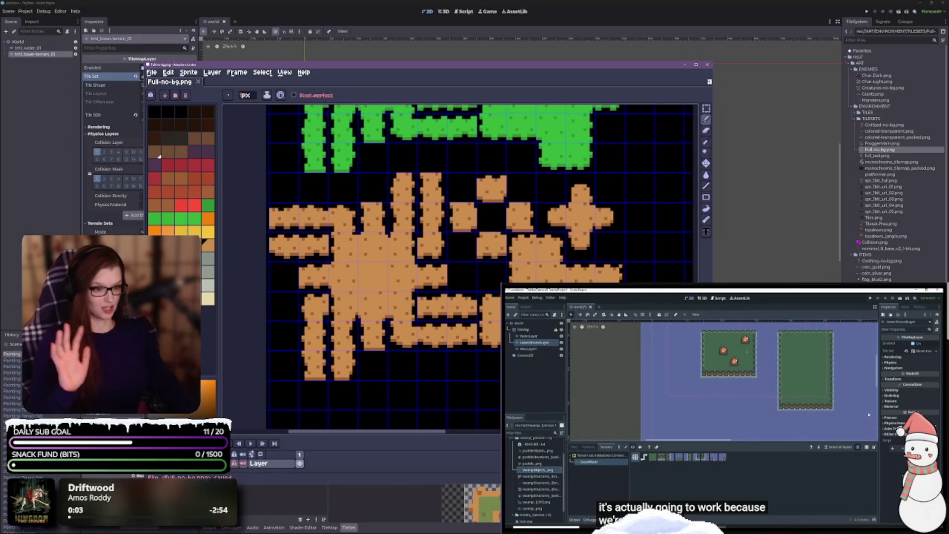
key(ctrl+s)
- Back in Godot, reimport Full-no-bg.png from the FileSystem panel
click(685, 65)
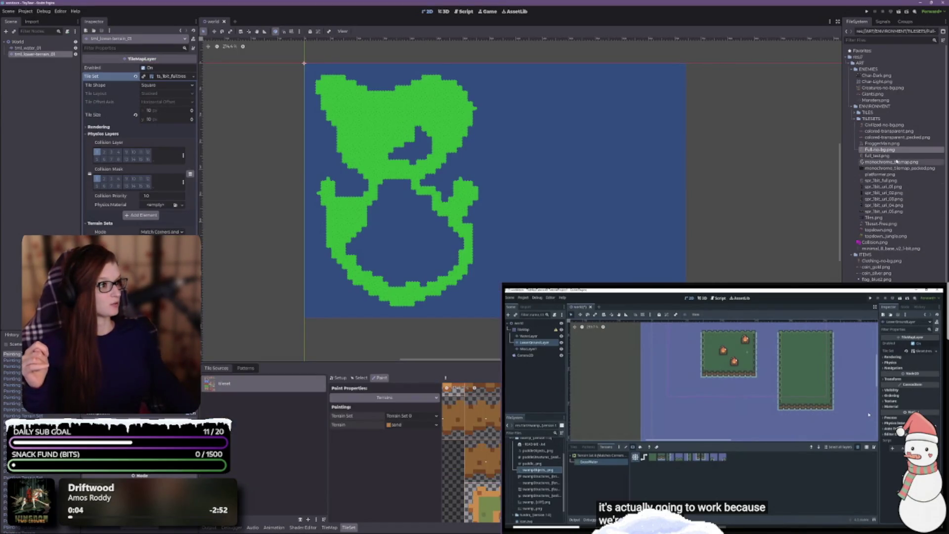
right_click(880, 149)
click(865, 239)
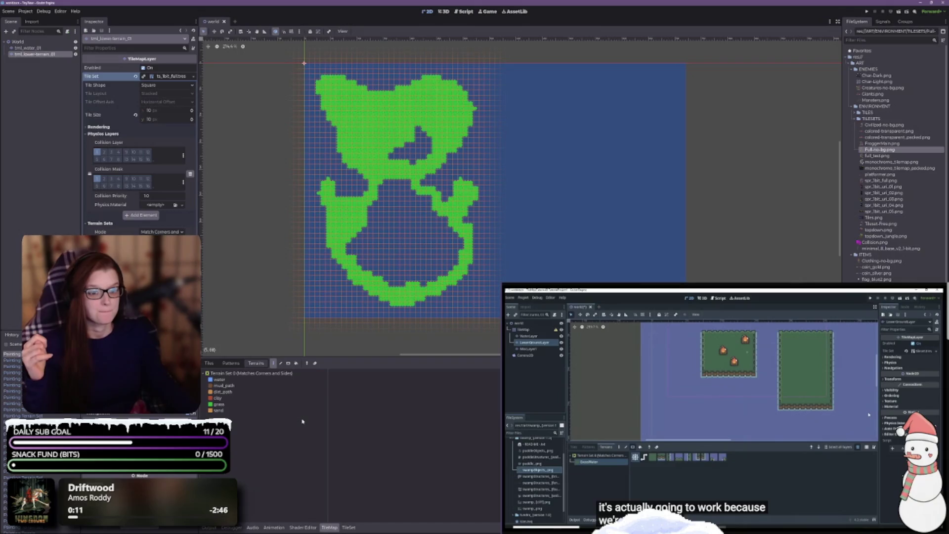
- Select the sand terrain and paint a closed sand loop outline on the water
click(219, 410)
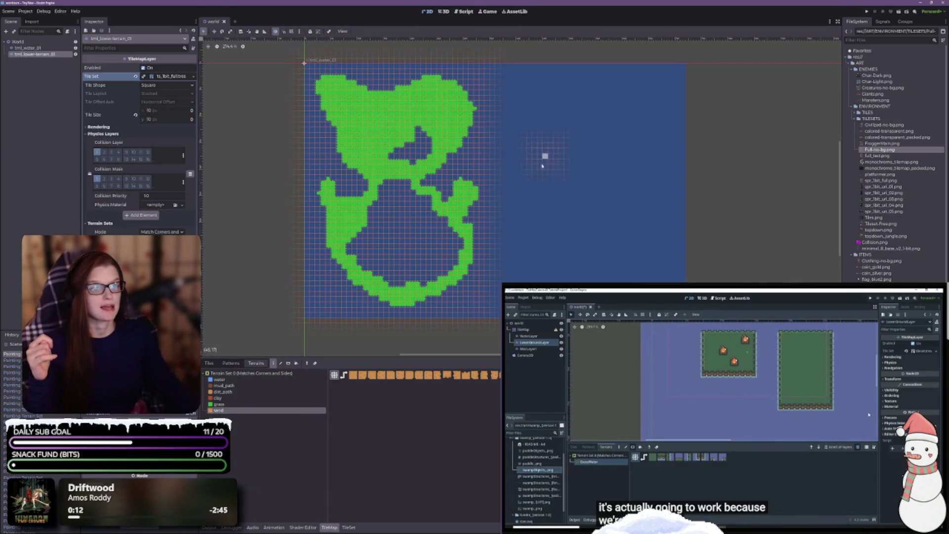
scroll(517, 182, up, 3)
scroll(544, 147, down, 3)
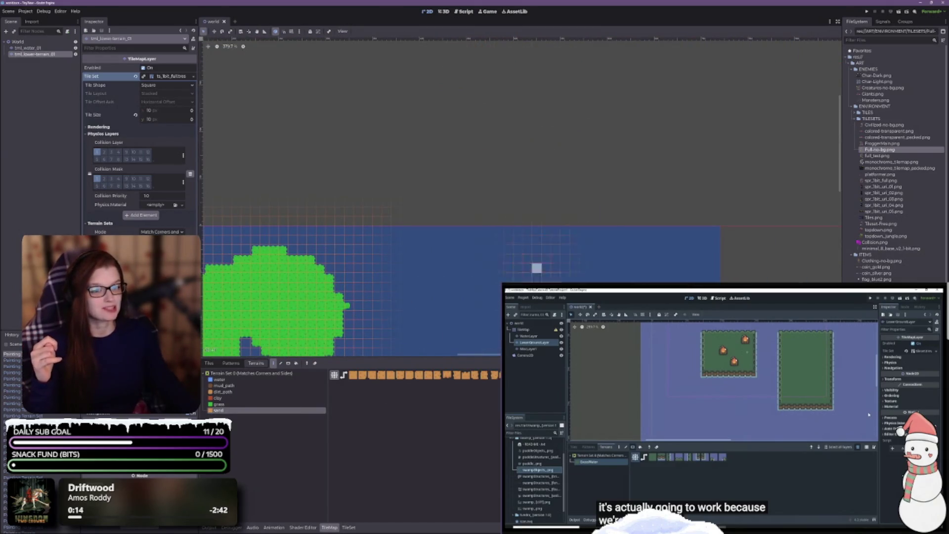
scroll(544, 227, up, 3)
scroll(472, 248, up, 2)
mouse_move(460, 286)
mouse_down()
mouse_move(445, 208)
mouse_move(448, 136)
mouse_move(610, 133)
mouse_move(624, 258)
mouse_move(616, 229)
mouse_up()
scroll(617, 229, down, 6)
mouse_move(647, 131)
mouse_down()
mouse_move(646, 203)
mouse_move(603, 272)
mouse_move(435, 173)
mouse_move(448, 119)
mouse_up()
- Thicken the loop's top-right corner, erase the spike above it, and add a tile below
scroll(524, 113, up, 2)
scroll(522, 211, down, 2)
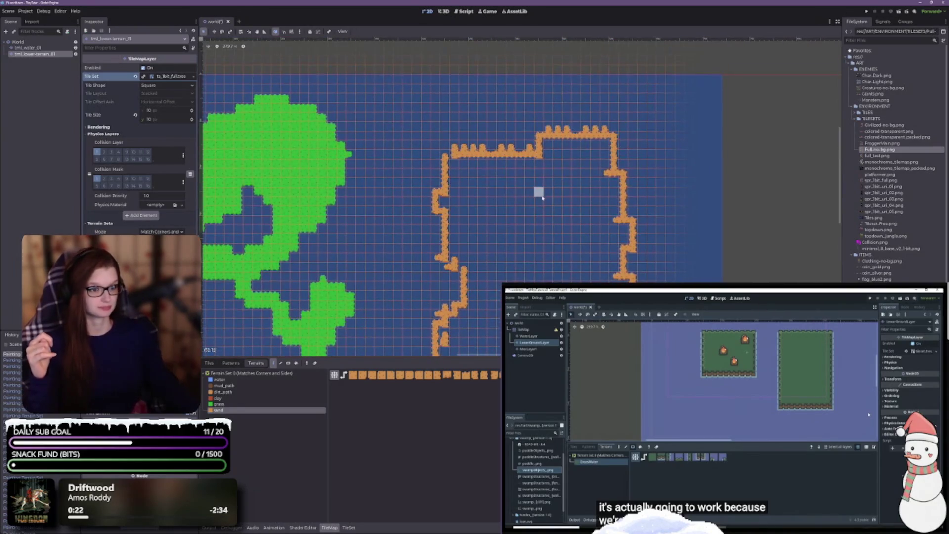
scroll(540, 192, up, 3)
mouse_move(540, 131)
mouse_down()
mouse_move(617, 162)
mouse_move(547, 143)
mouse_move(608, 163)
mouse_move(620, 159)
mouse_move(592, 135)
mouse_move(566, 150)
mouse_move(624, 110)
mouse_move(565, 112)
mouse_move(642, 112)
mouse_move(647, 122)
mouse_move(650, 113)
mouse_up()
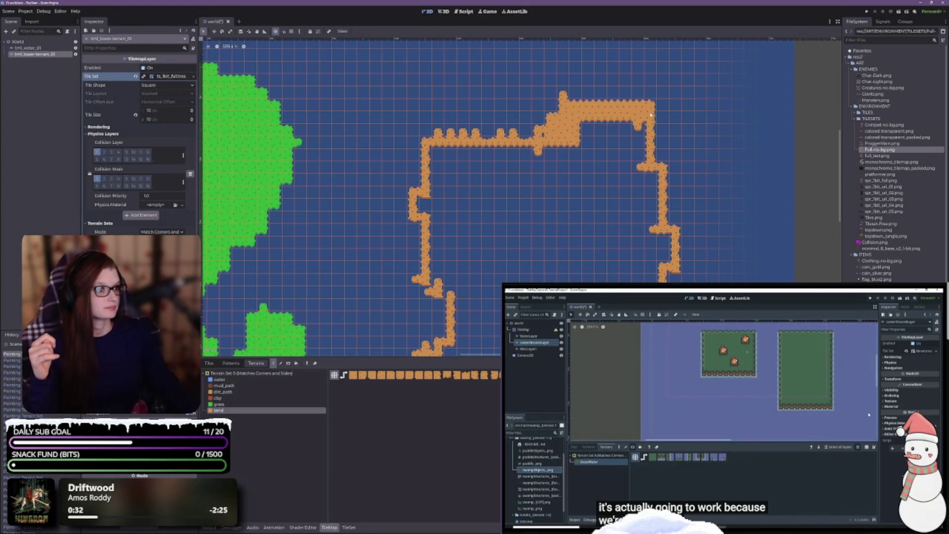
right_click(563, 93)
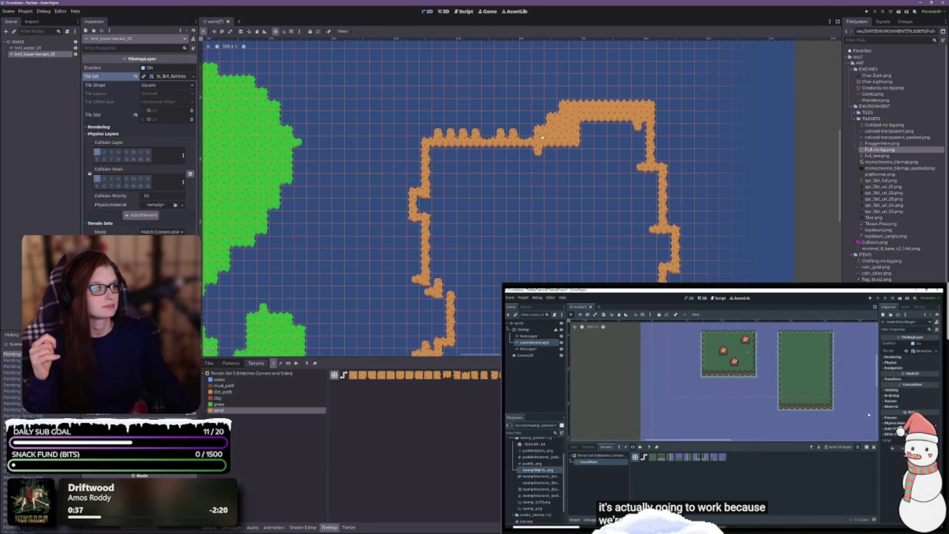
click(543, 160)
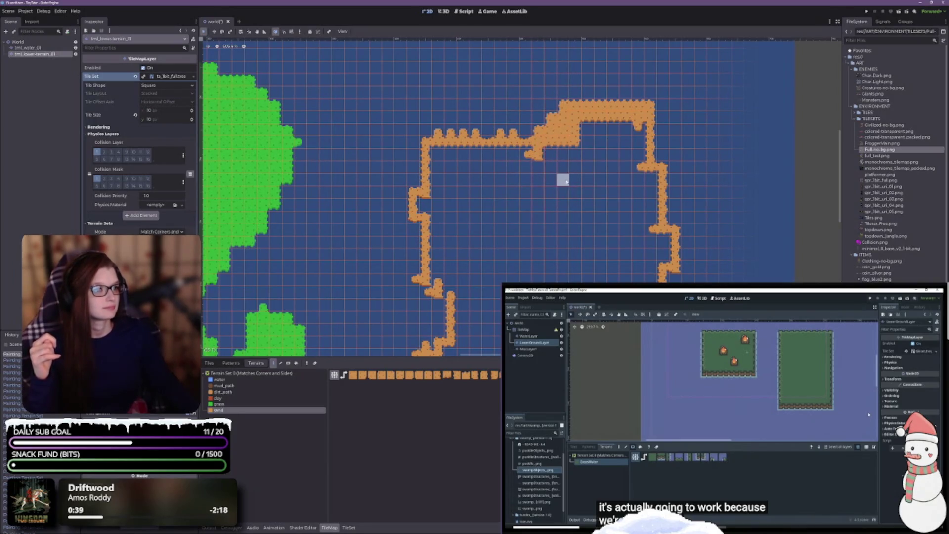
- Bucket-fill the sand loop's interior with sand terrain
key(b)
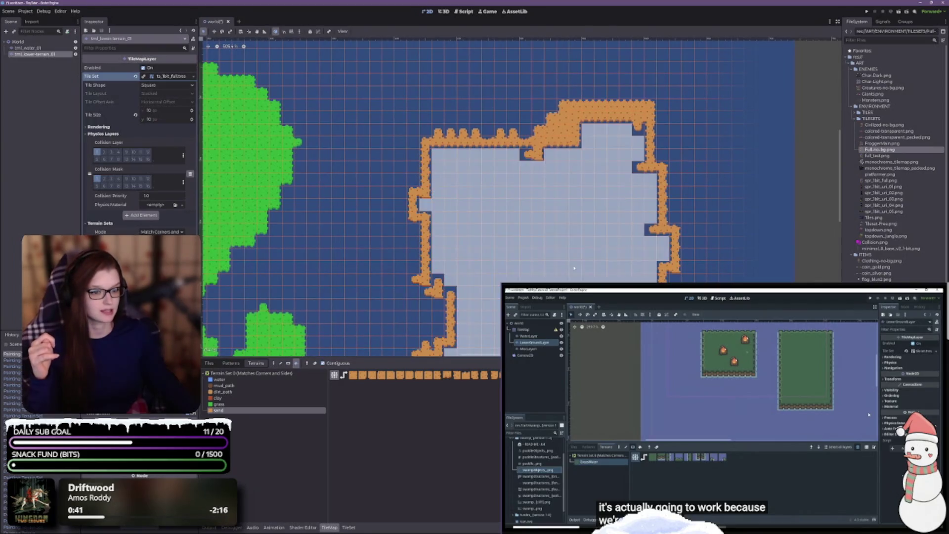
click(543, 208)
scroll(578, 97, up, 3)
scroll(578, 98, down, 2)
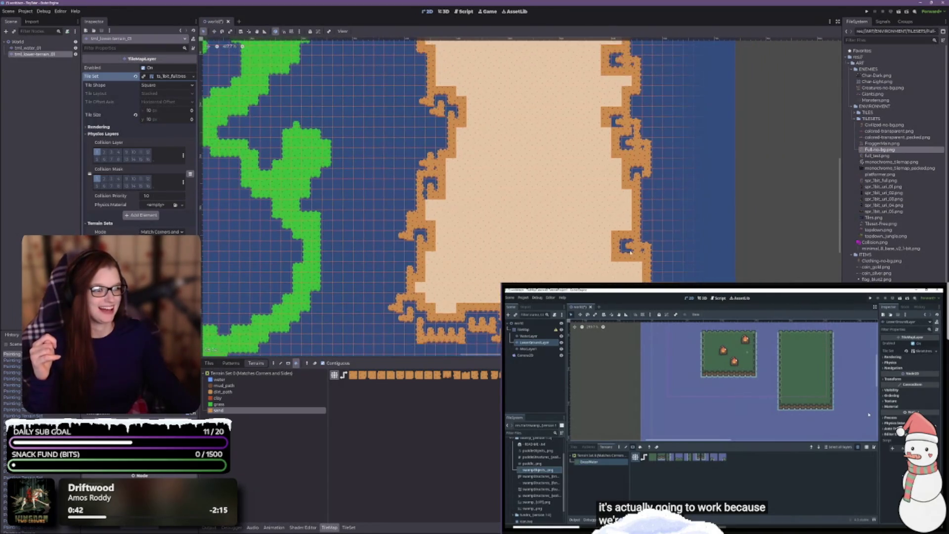
- Fill the lower-left edge's water notches with sand and erase two stray sand tiles
key(d)
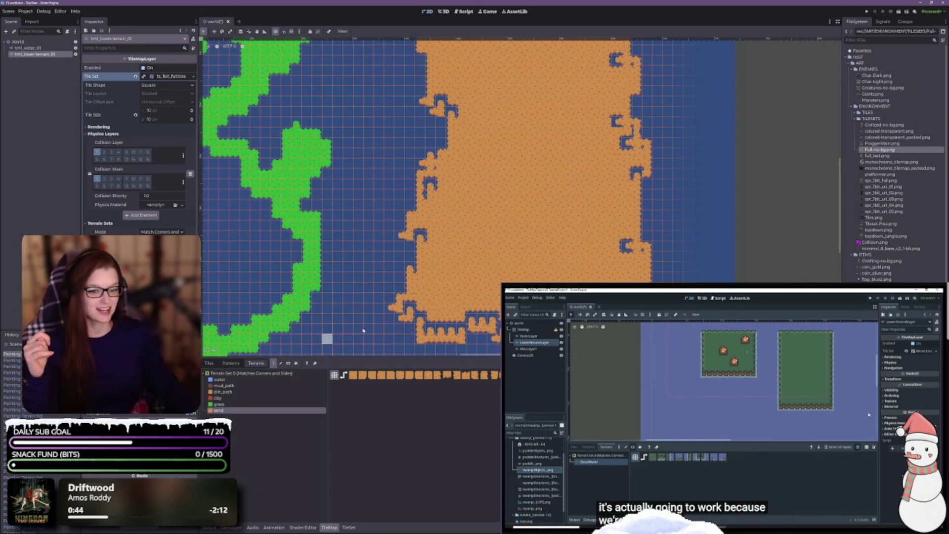
scroll(447, 197, down, 5)
scroll(447, 197, up, 3)
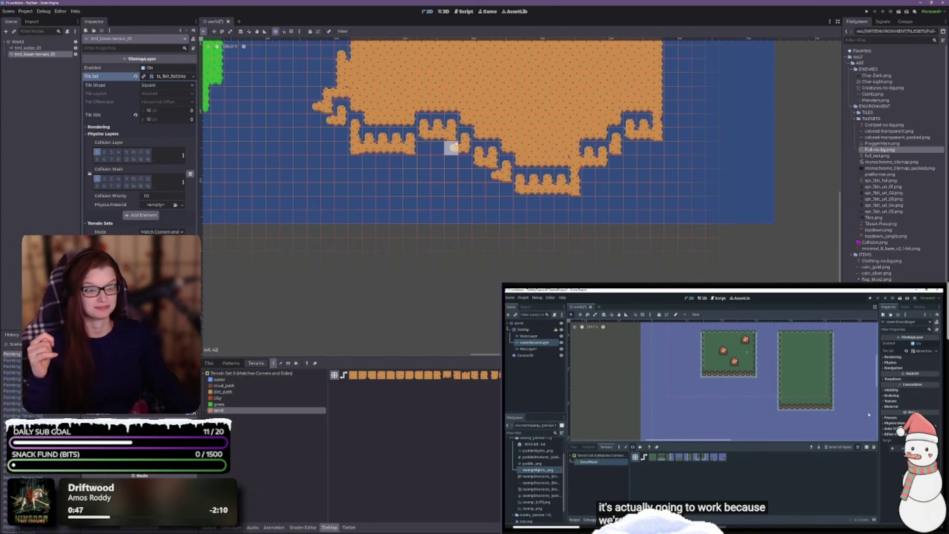
scroll(460, 163, up, 3)
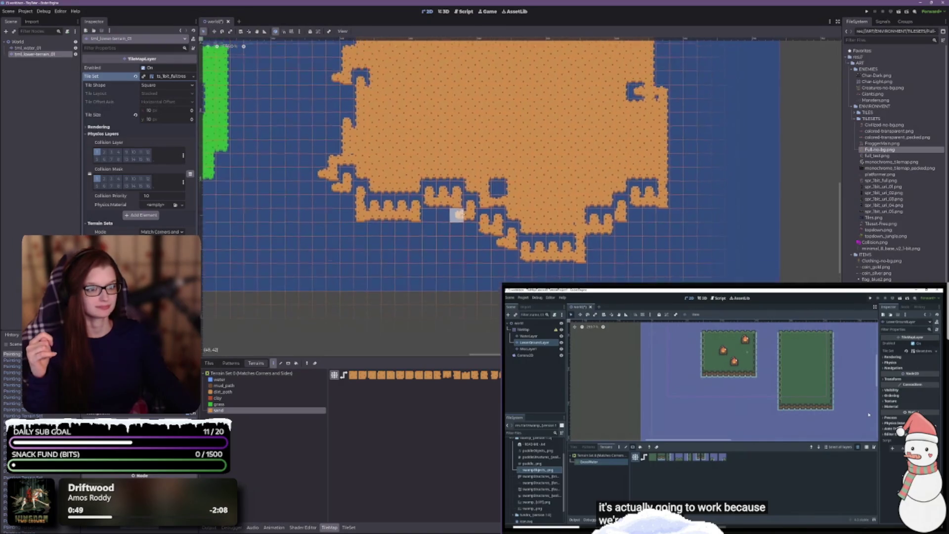
mouse_move(341, 169)
mouse_down()
mouse_move(390, 212)
mouse_move(435, 187)
mouse_move(501, 193)
mouse_move(494, 227)
mouse_move(578, 247)
mouse_move(650, 187)
mouse_up()
right_click(460, 218)
right_click(502, 245)
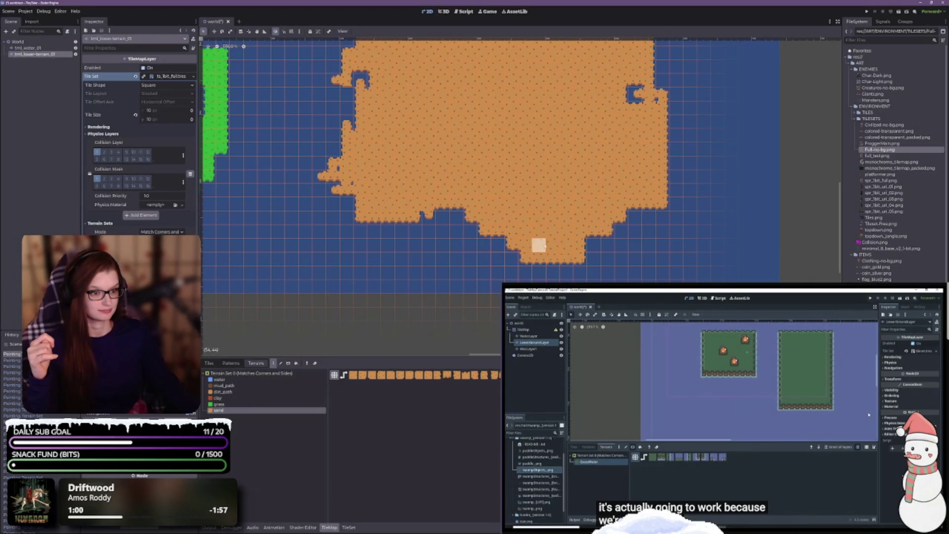
click(426, 213)
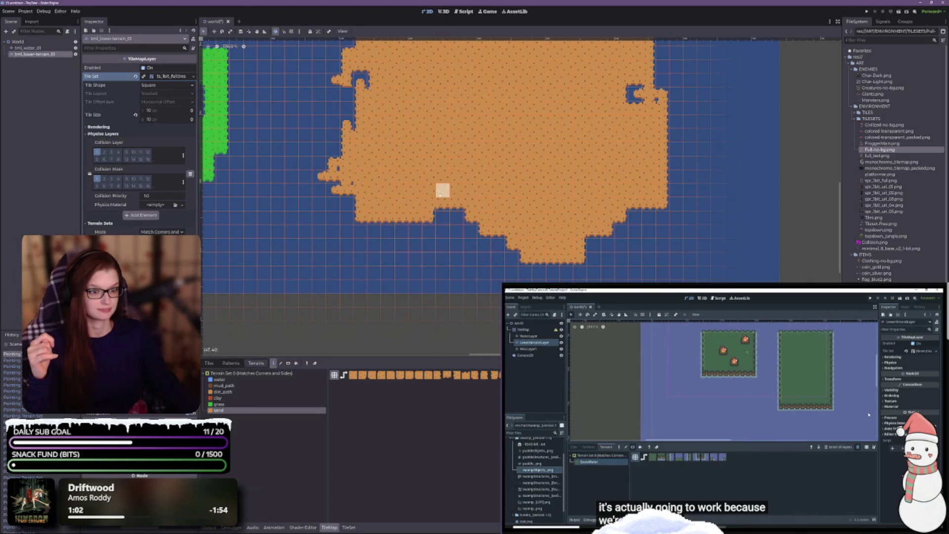
- Smooth the island's left edge with sand and save the world scene
scroll(408, 194, up, 2)
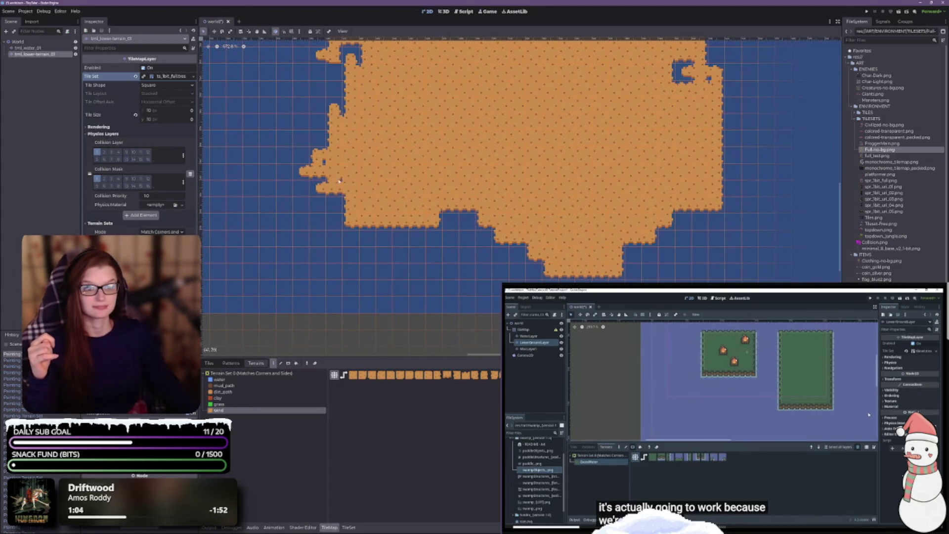
click(320, 170)
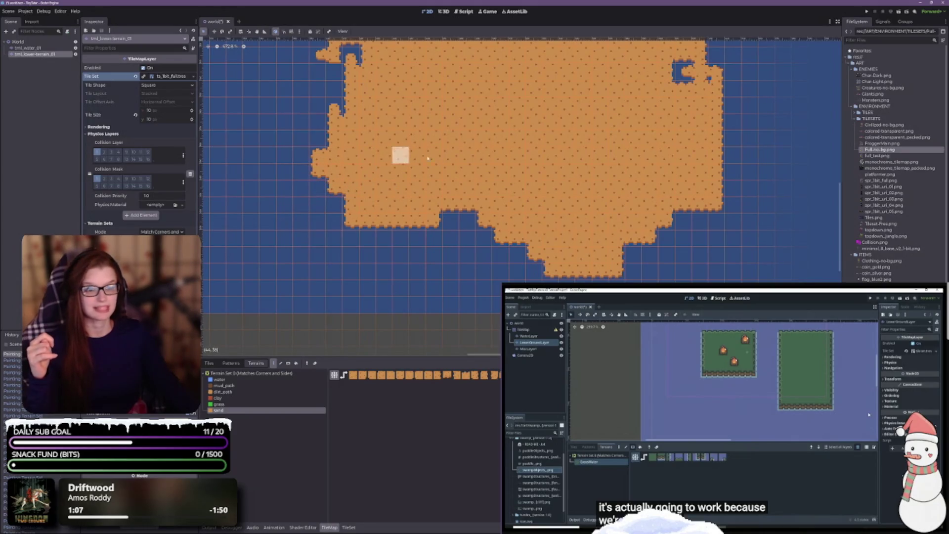
scroll(418, 160, up, 3)
key(ctrl+s)
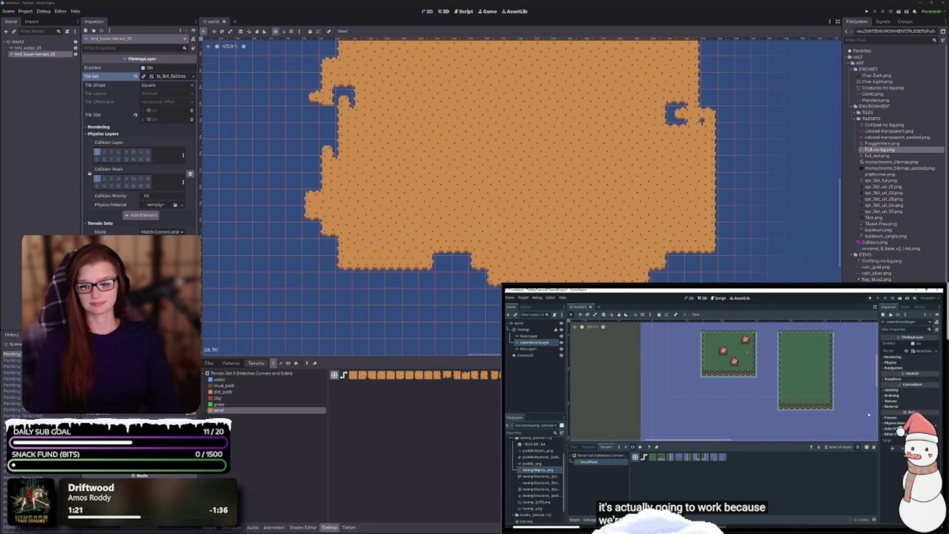
- Fill the left-edge water notch, erase a sand bump, and make the canvas taller
scroll(358, 261, up, 5)
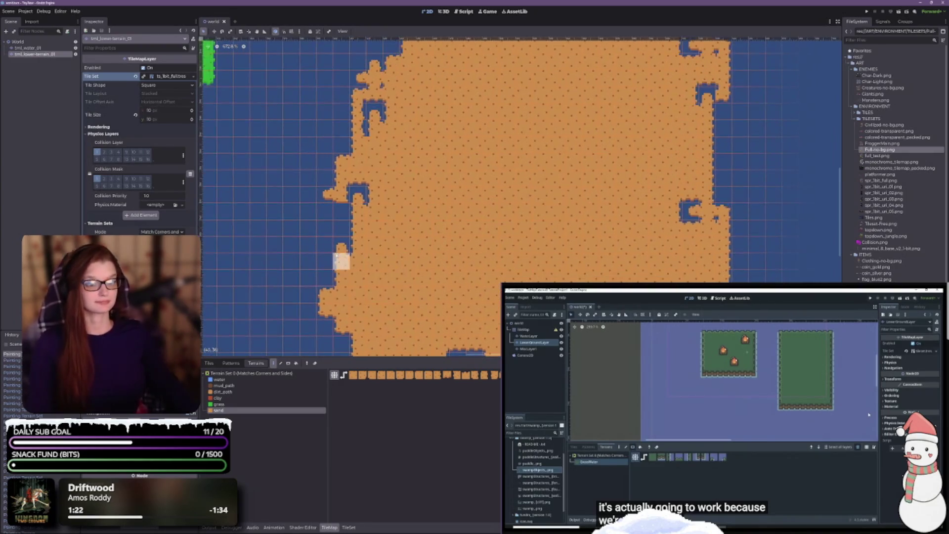
click(354, 190)
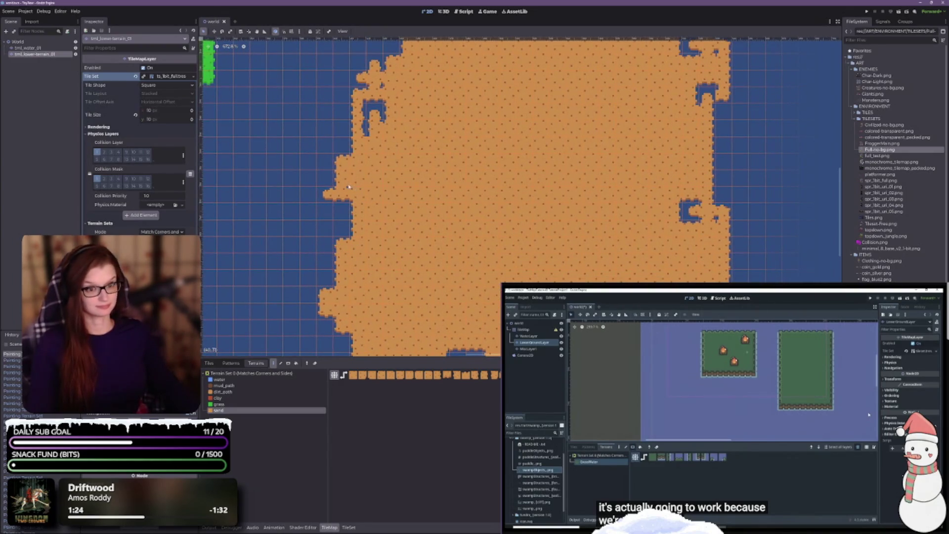
right_click(329, 194)
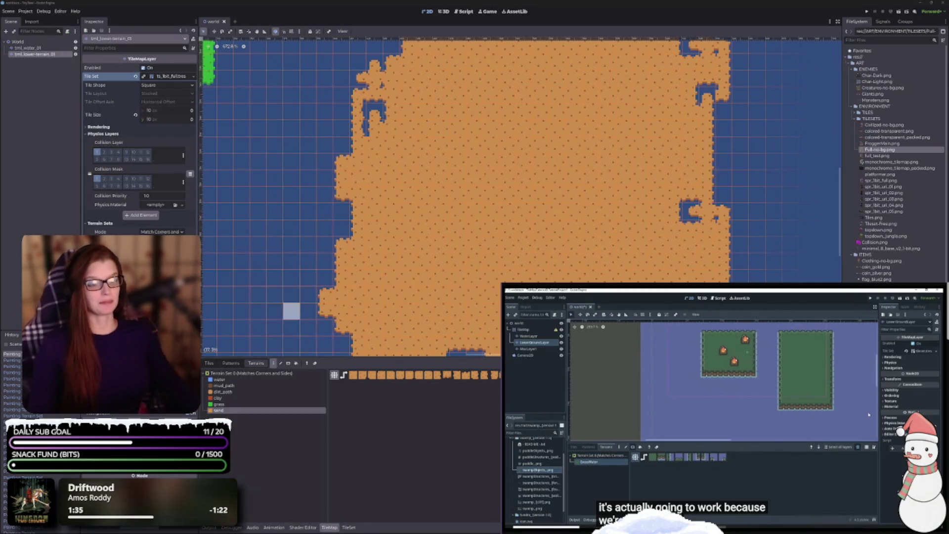
scroll(587, 222, left, 3)
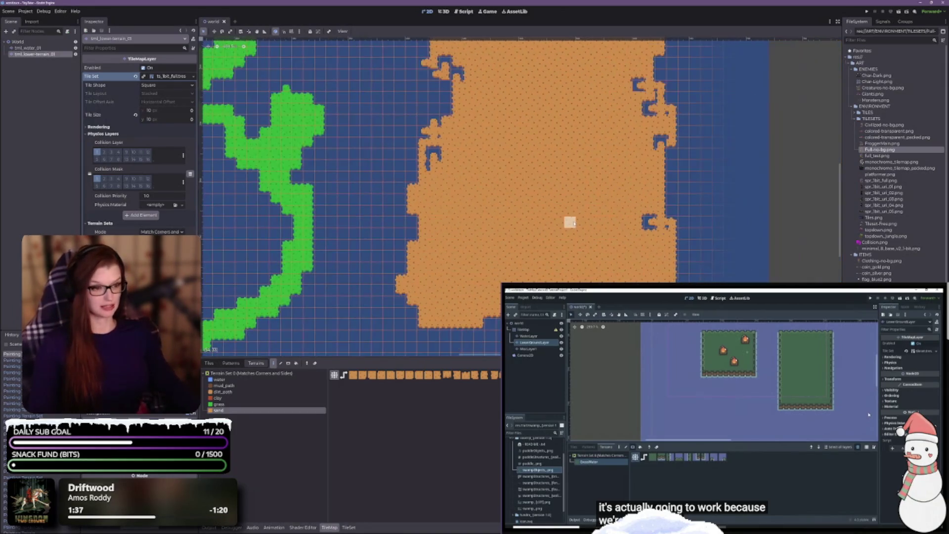
scroll(572, 222, down, 4)
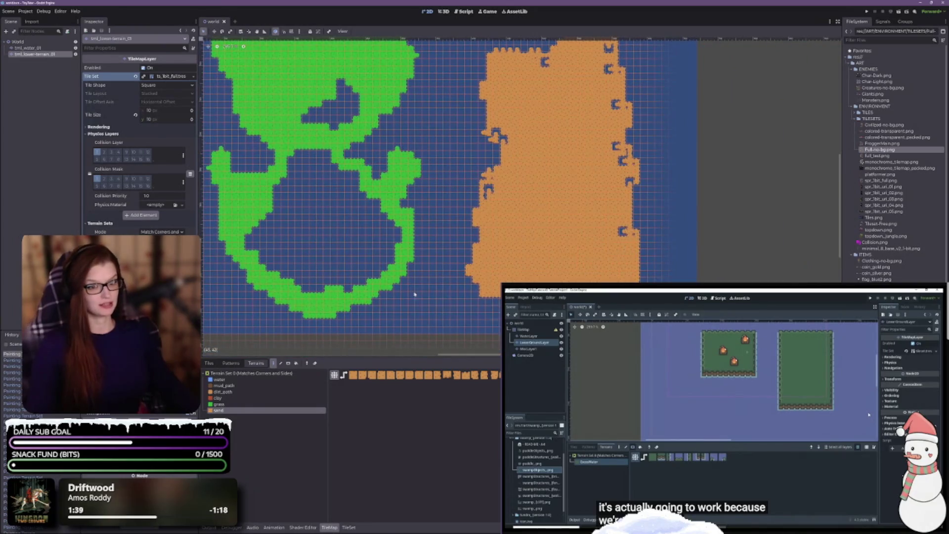
drag(399, 358, 426, 442)
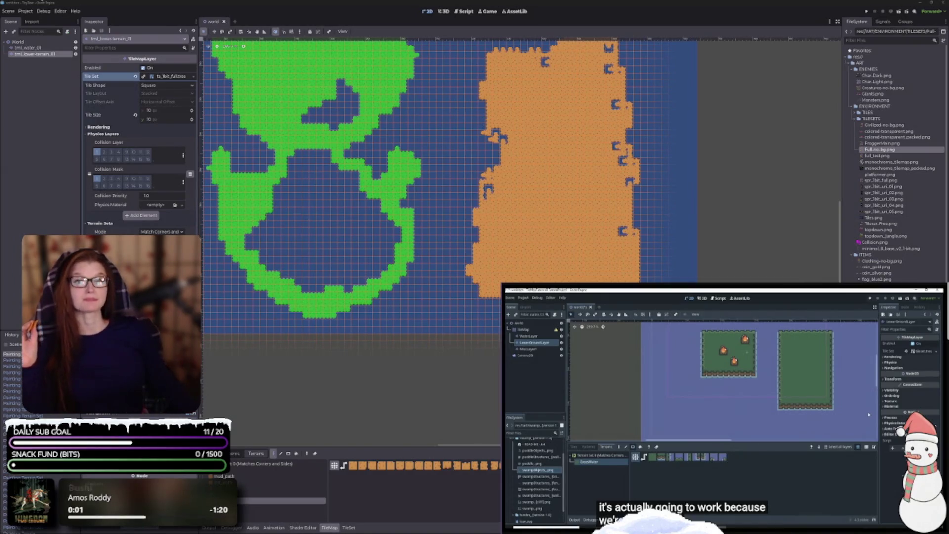
- Paint one more sand tile onto the landmass beside the grass island
scroll(357, 296, up, 1)
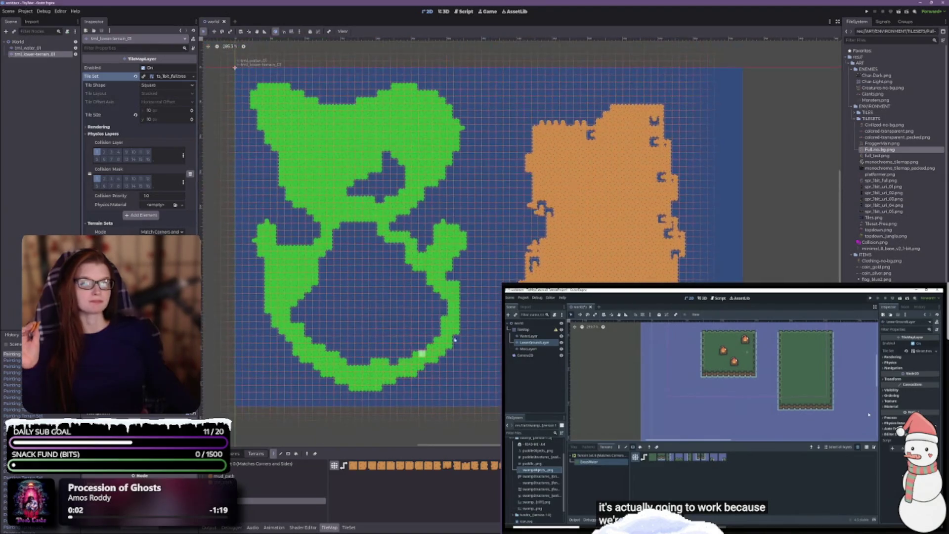
scroll(409, 356, up, 1)
click(518, 259)
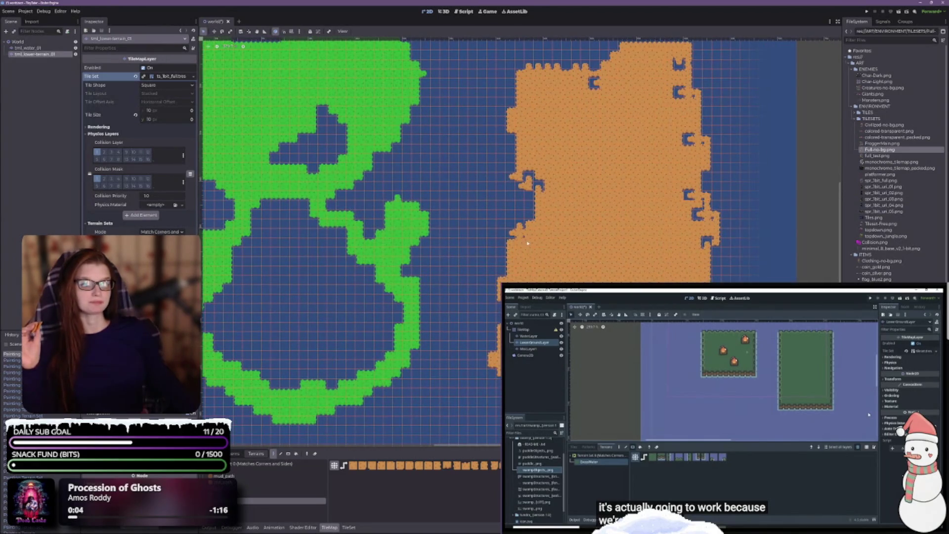
- Fill the blue notches along the sand island's top edge and erase the top-left bump
scroll(494, 227, up, 2)
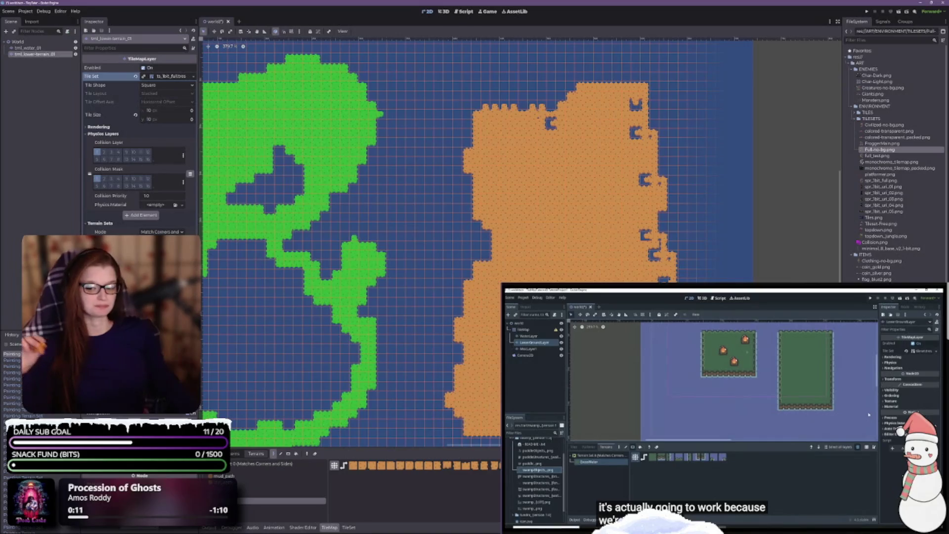
scroll(445, 346, up, 3)
scroll(445, 345, right, 3)
click(439, 210)
drag(378, 192, 447, 194)
right_click(381, 184)
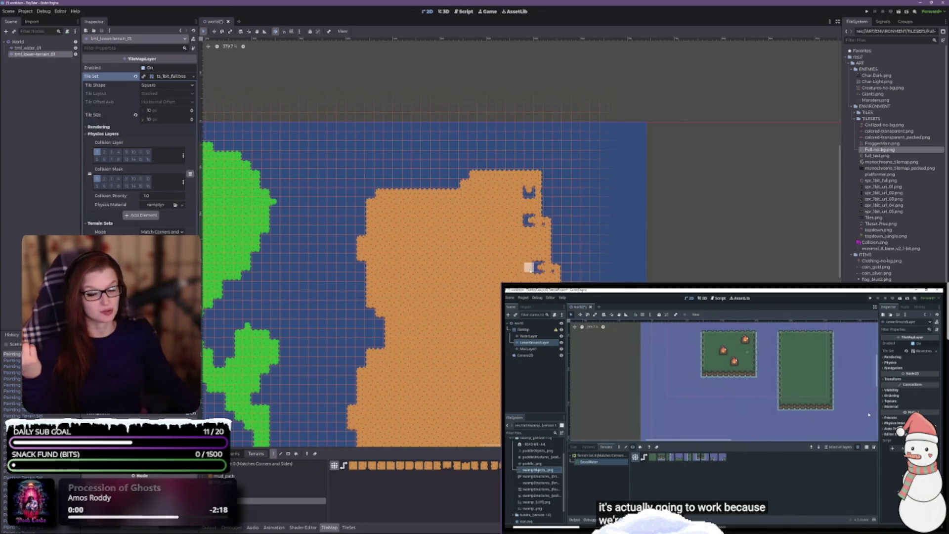
- Fill the blue notches along the sand island's right edge with sand terrain
scroll(449, 178, right, 3)
scroll(449, 178, down, 2)
mouse_move(456, 148)
mouse_down()
mouse_move(478, 159)
mouse_move(487, 193)
mouse_move(494, 409)
mouse_up()
- Pan back to the grass island and pick the grass terrain for painting
scroll(494, 346, down, 5)
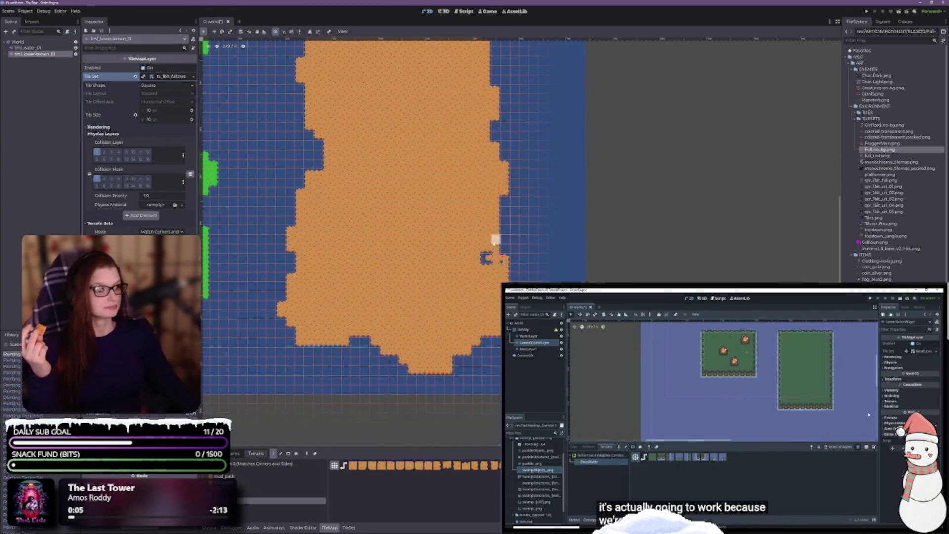
drag(450, 267, 482, 290)
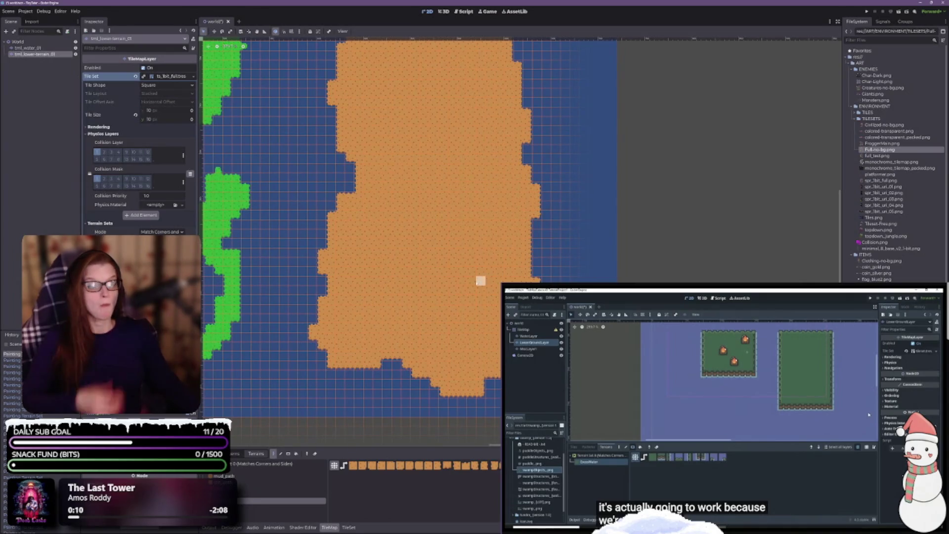
scroll(650, 154, down, 5)
drag(486, 358, 528, 301)
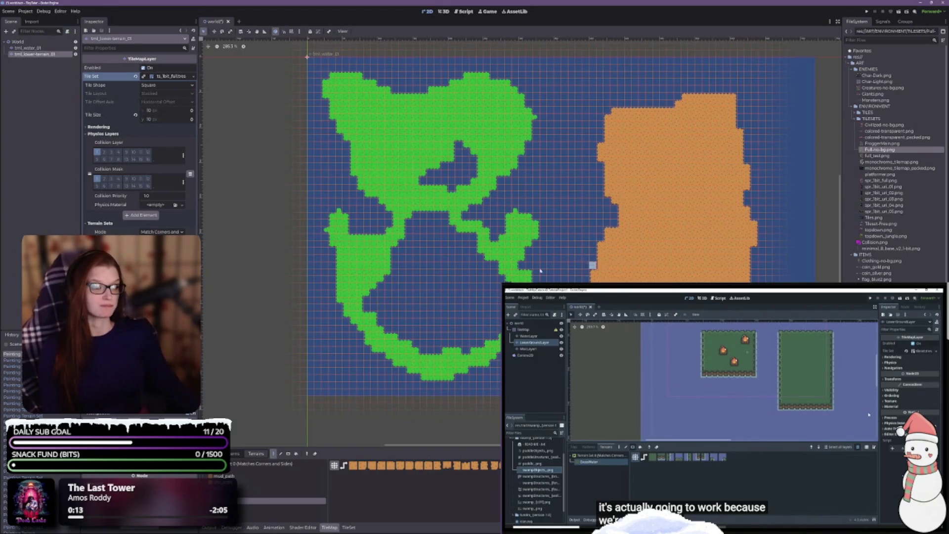
click(281, 495)
scroll(437, 251, up, 2)
scroll(438, 251, up, 1)
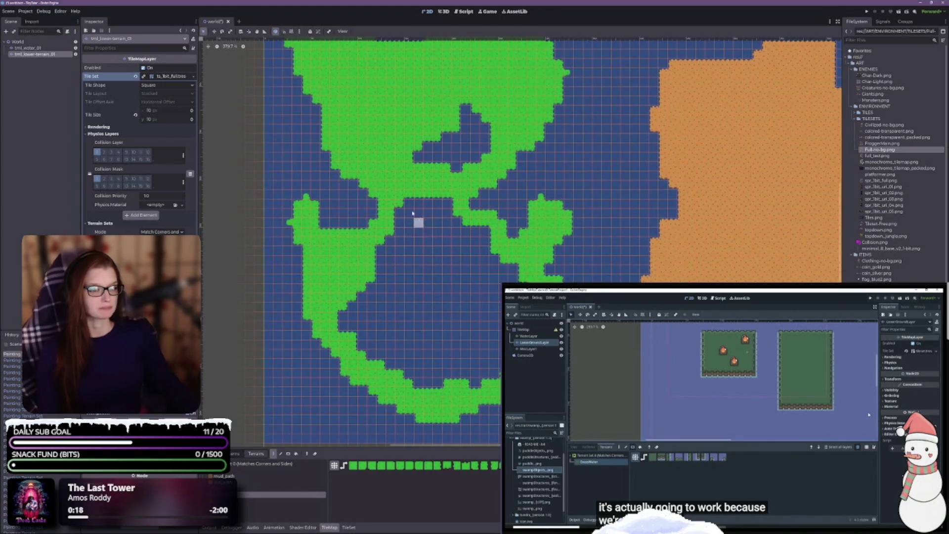
- Paint grass over the gap inside the island and along the lower bay's edges
mouse_move(433, 204)
mouse_down()
mouse_move(444, 210)
mouse_move(406, 213)
mouse_move(487, 230)
mouse_move(396, 230)
mouse_move(385, 245)
mouse_move(487, 241)
mouse_move(381, 253)
mouse_move(499, 261)
mouse_move(376, 275)
mouse_up()
mouse_move(350, 312)
mouse_down()
mouse_move(352, 334)
mouse_move(396, 371)
mouse_up()
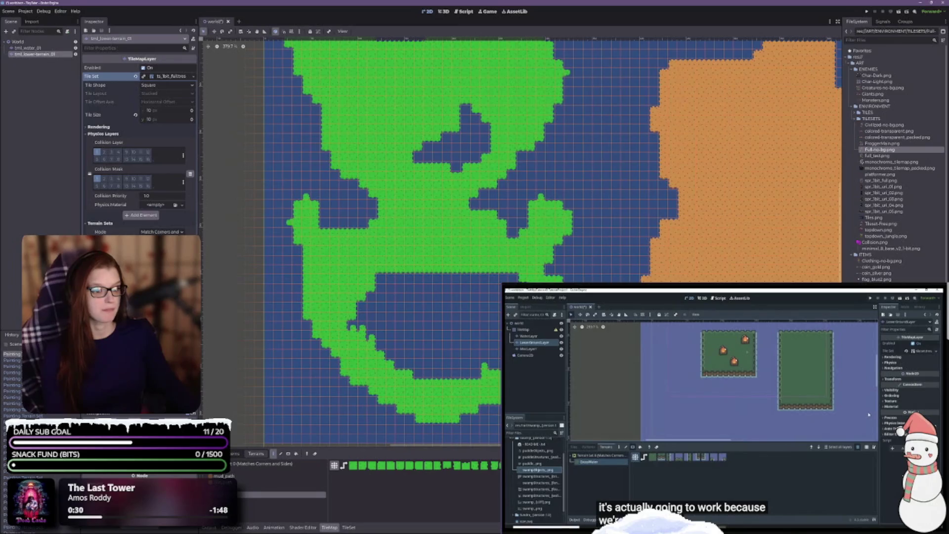
mouse_move(457, 273)
mouse_down()
mouse_move(375, 278)
mouse_move(355, 334)
mouse_up()
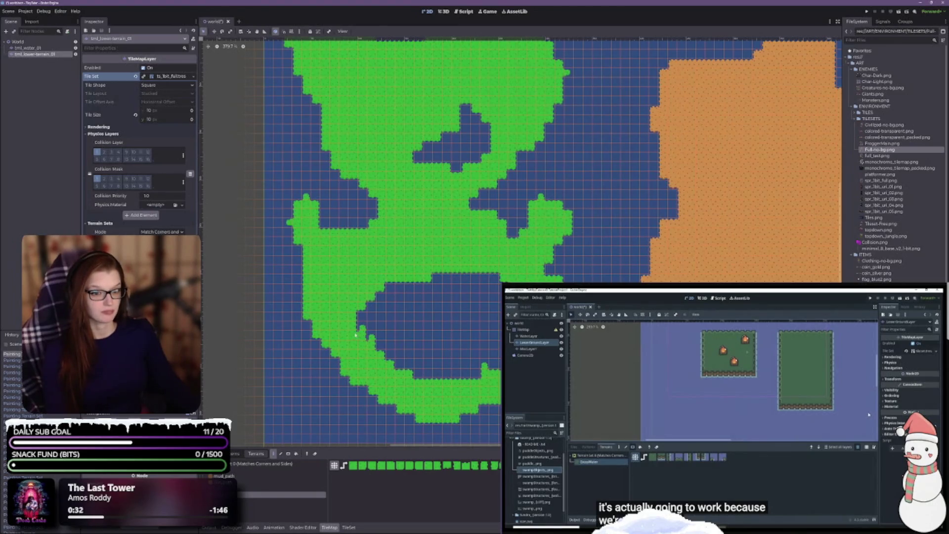
drag(404, 365, 472, 374)
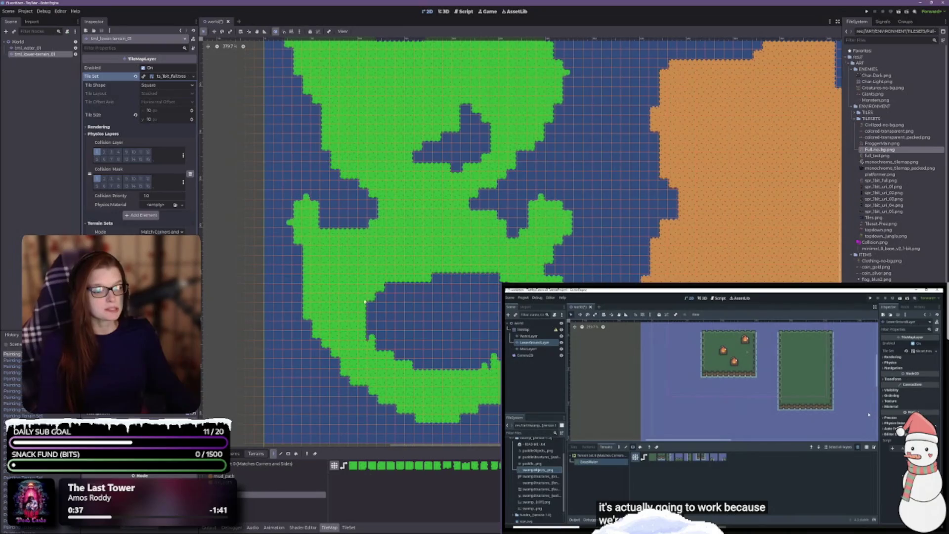
drag(382, 290, 377, 325)
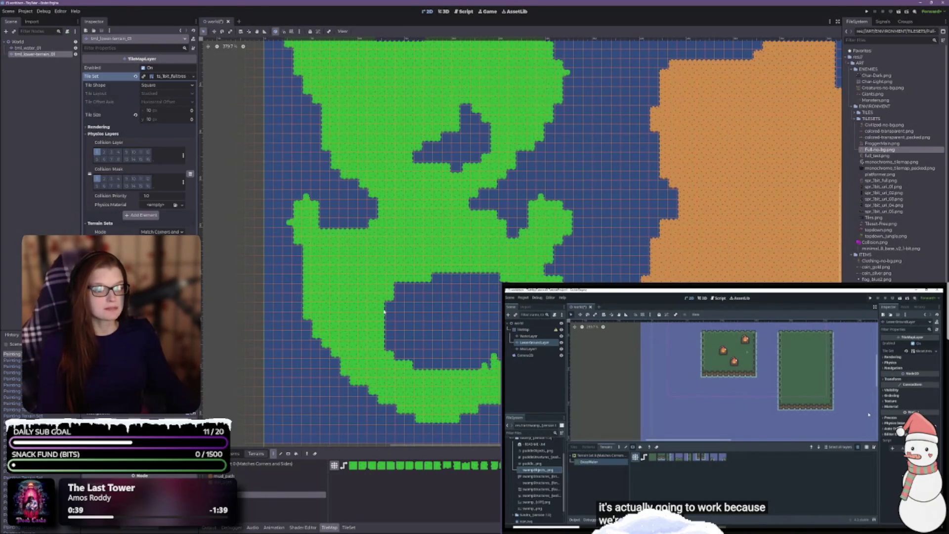
- Add grass rows along the bay's top, shrinking the enclosed water to a small pond
drag(435, 282, 491, 281)
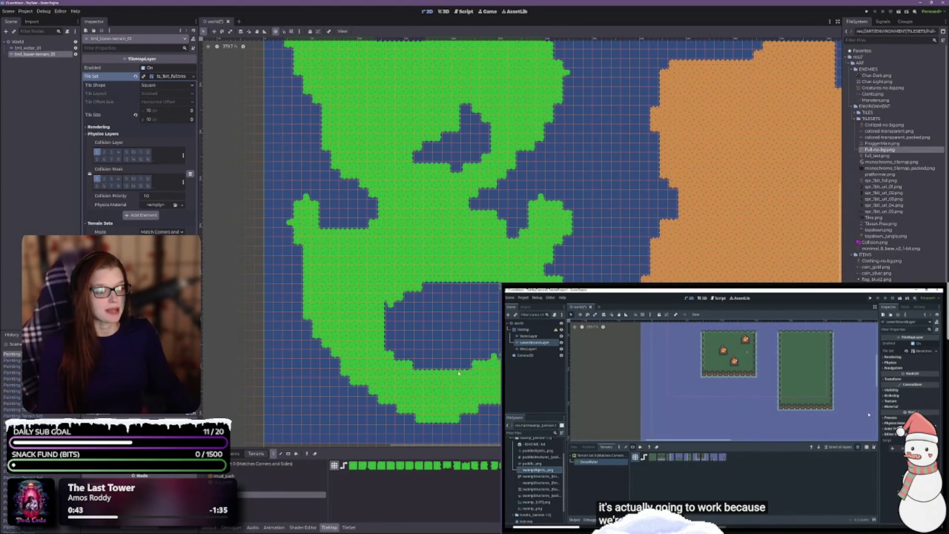
drag(428, 293, 499, 289)
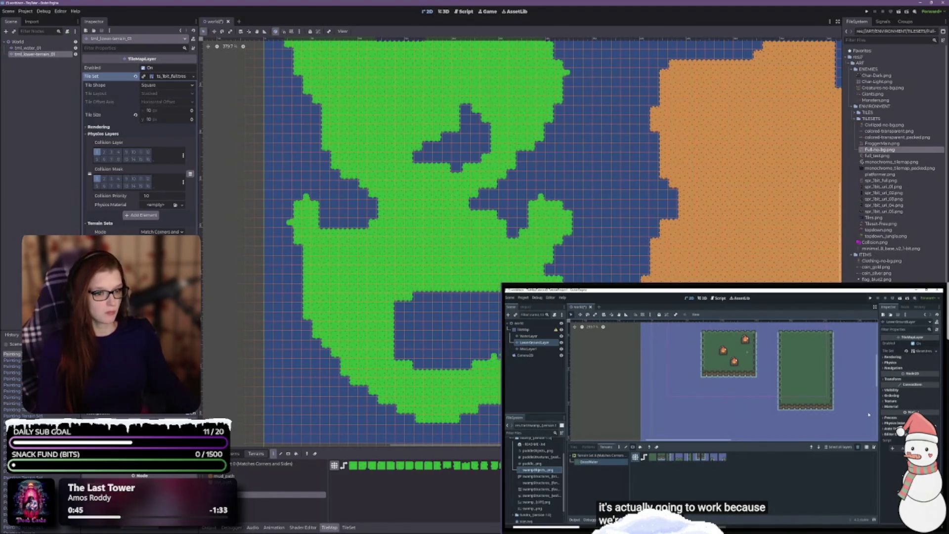
mouse_move(437, 371)
mouse_down()
mouse_move(395, 343)
mouse_move(430, 296)
mouse_move(494, 301)
mouse_up()
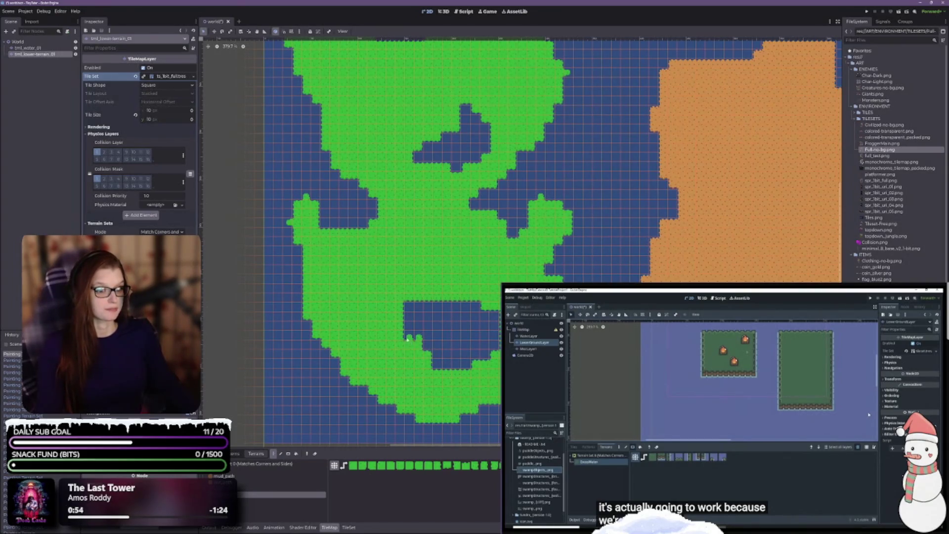
mouse_move(435, 354)
mouse_down()
mouse_move(462, 366)
mouse_move(475, 319)
mouse_move(493, 351)
mouse_up()
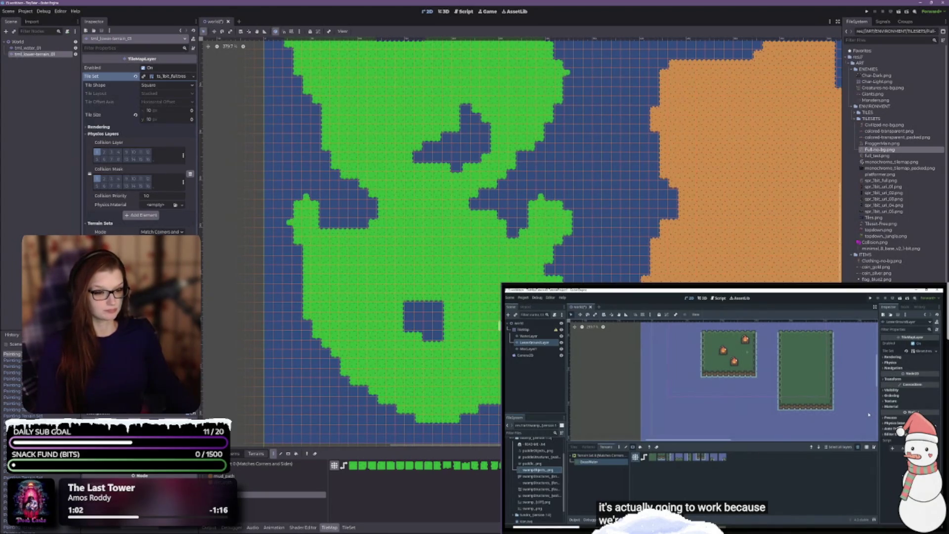
scroll(496, 341, up, 2)
scroll(497, 341, left, 1)
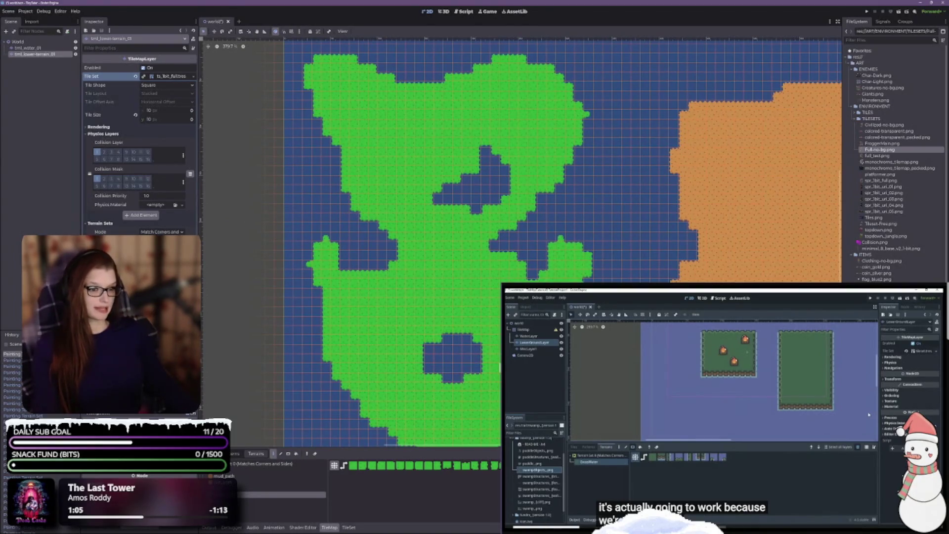
- Fill the water hole in the grass island with grass tiles
scroll(491, 300, down, 2)
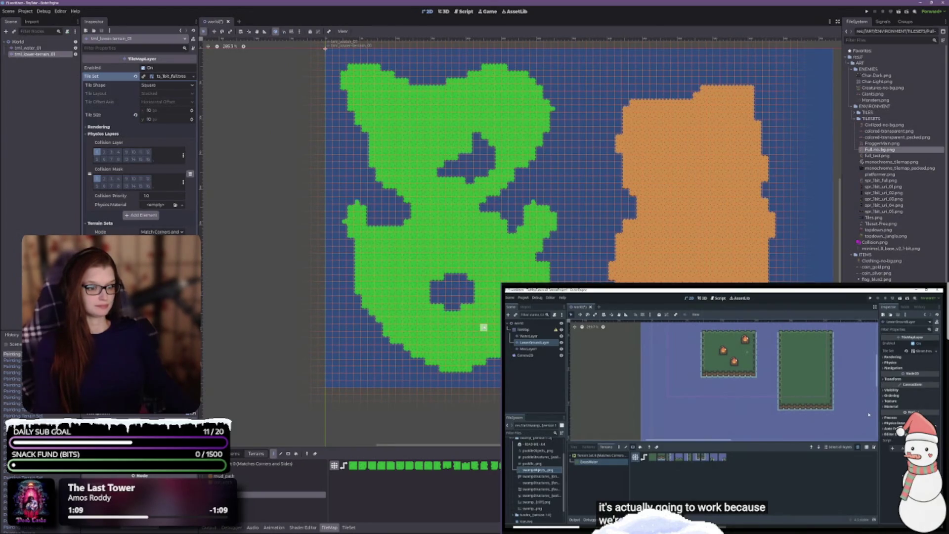
scroll(483, 327, up, 2)
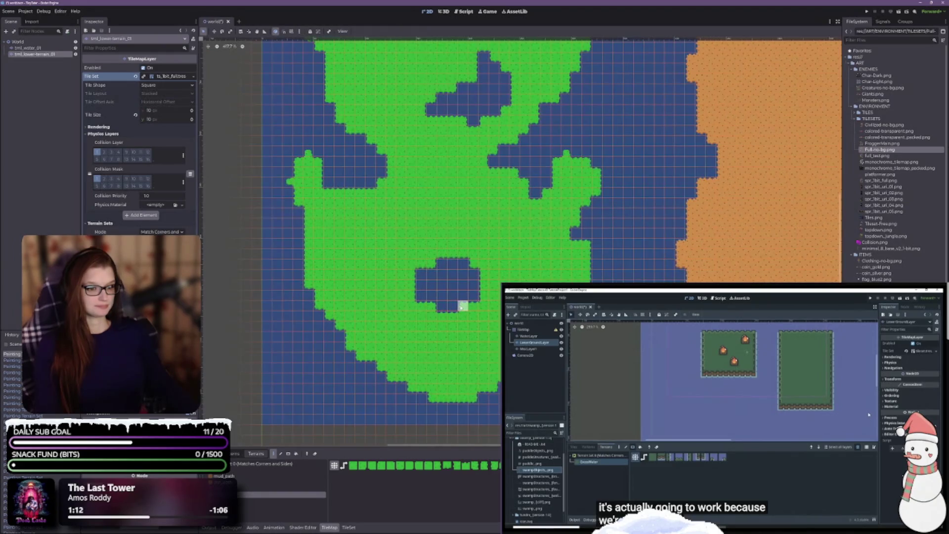
mouse_move(460, 307)
mouse_down()
mouse_move(425, 289)
mouse_move(447, 296)
mouse_move(462, 265)
mouse_move(481, 285)
mouse_up()
scroll(473, 264, down, 3)
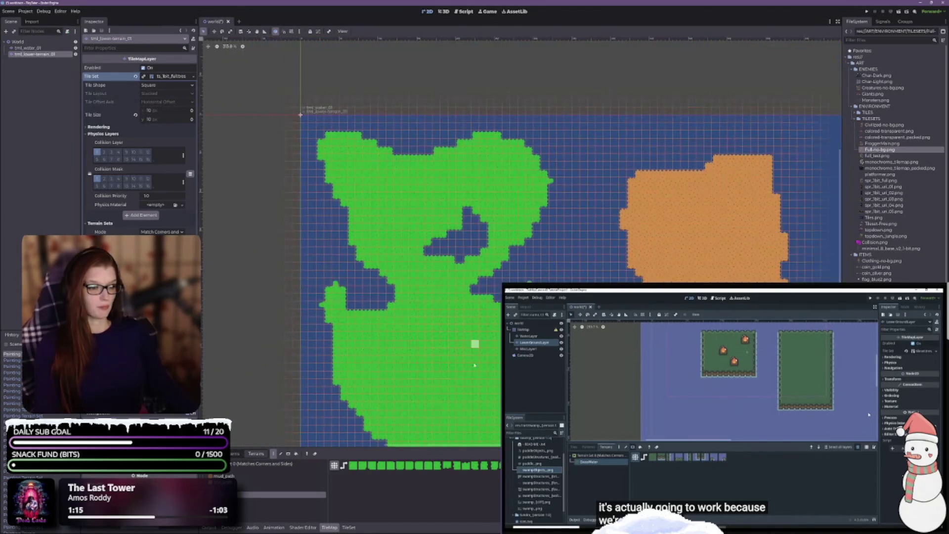
scroll(472, 343, up, 3)
scroll(426, 297, down, 4)
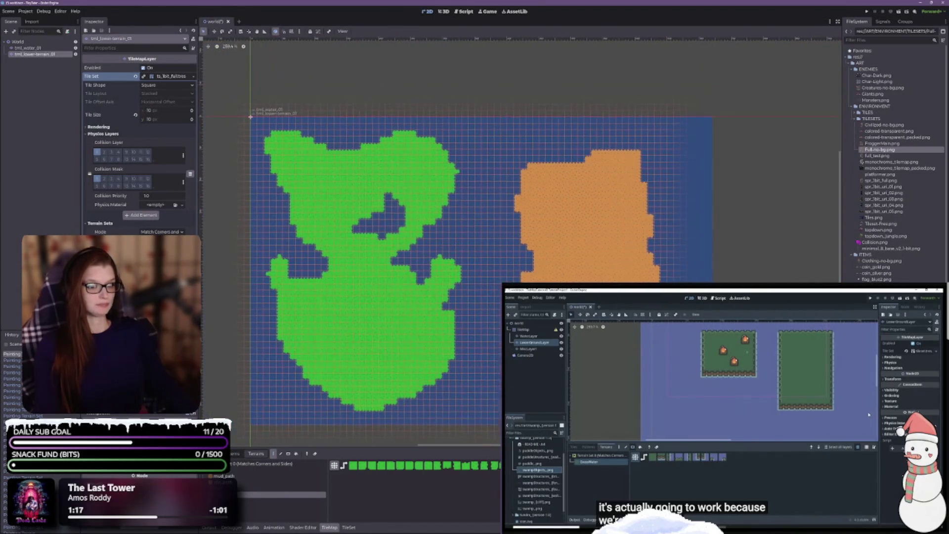
scroll(286, 266, up, 3)
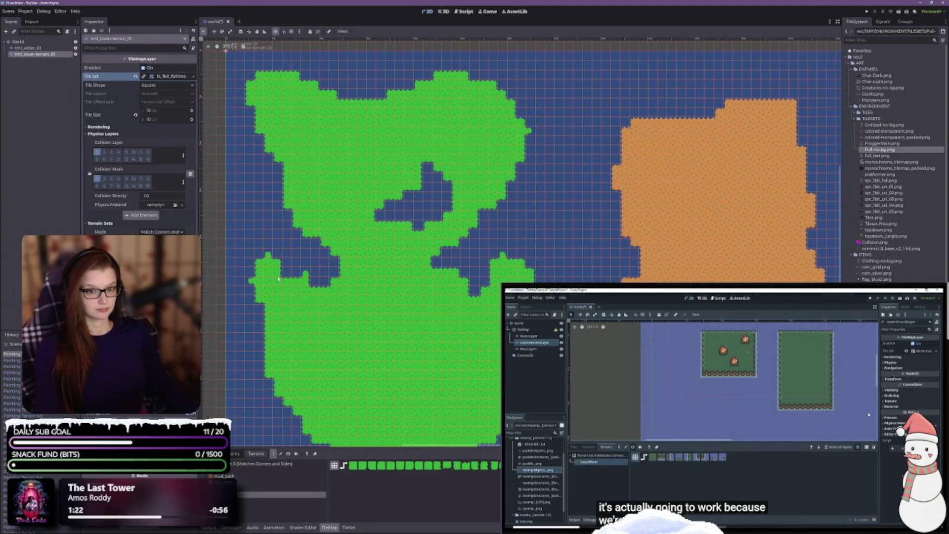
- Cover the remaining small blue pockets on the island's left side with grass
drag(313, 268, 323, 243)
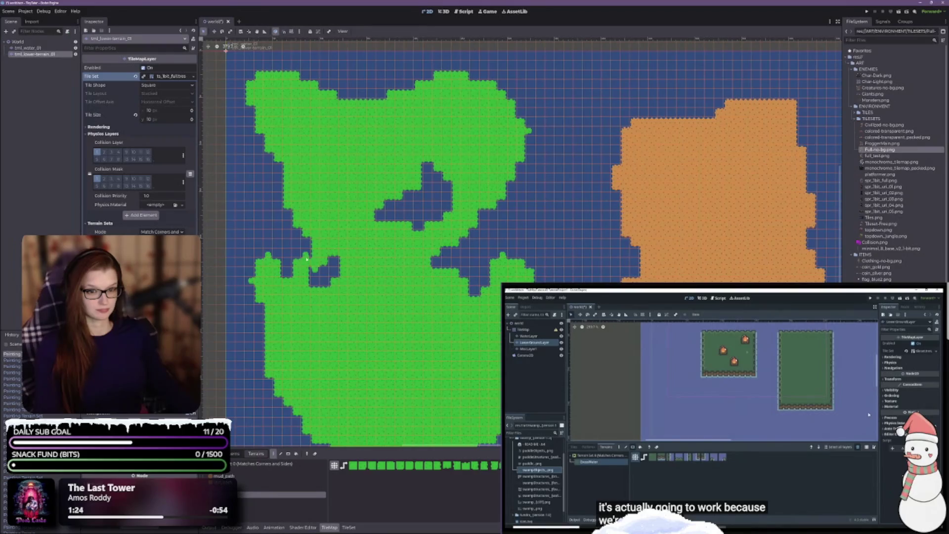
drag(314, 278, 337, 263)
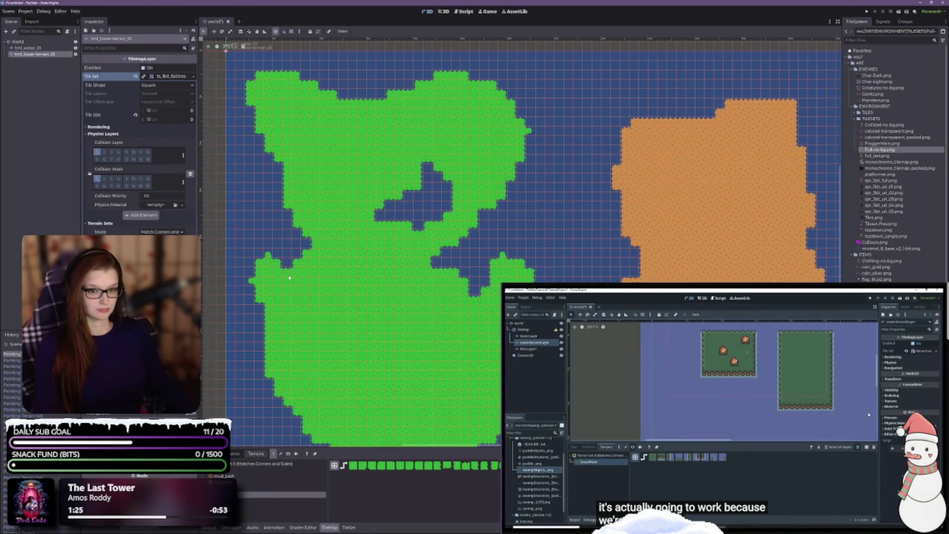
scroll(364, 251, left, 2)
scroll(478, 328, down, 5)
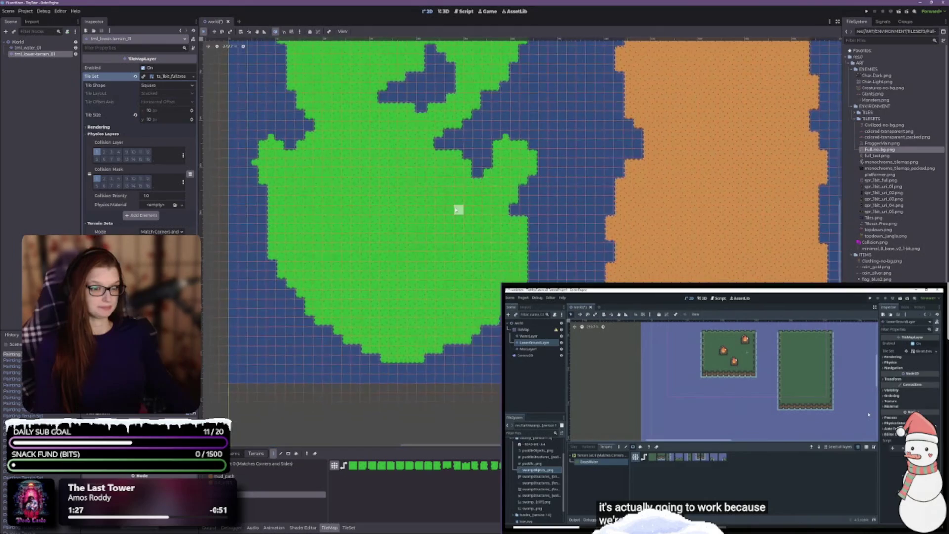
scroll(445, 333, up, 7)
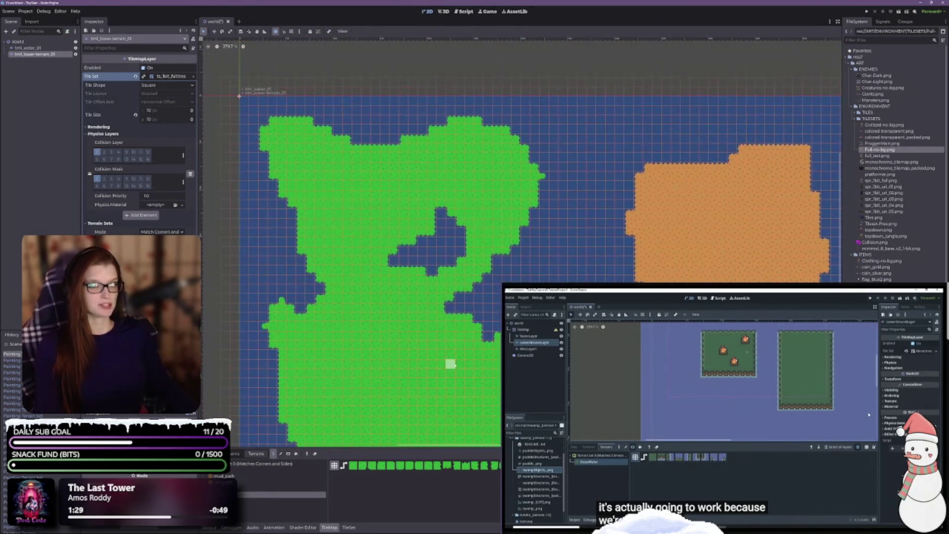
scroll(477, 381, down, 8)
scroll(420, 296, right, 5)
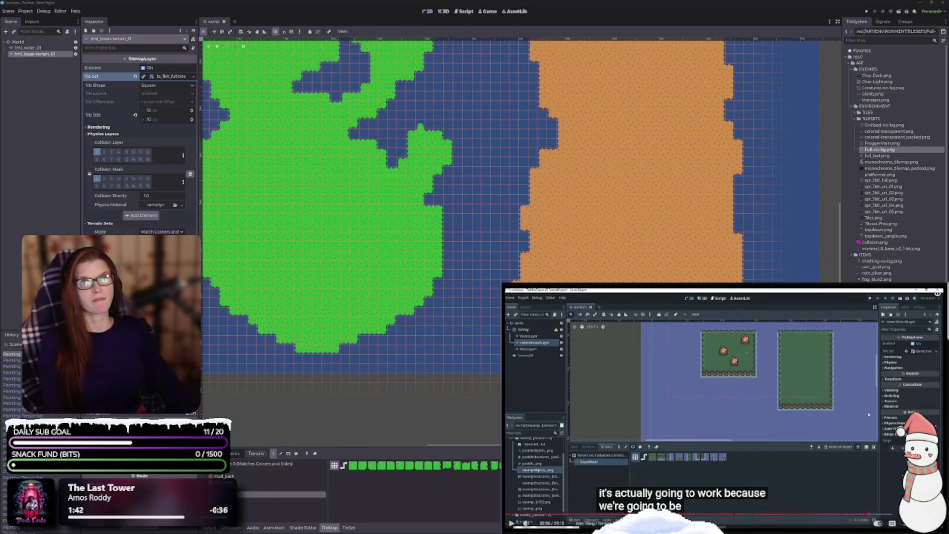
click(760, 446)
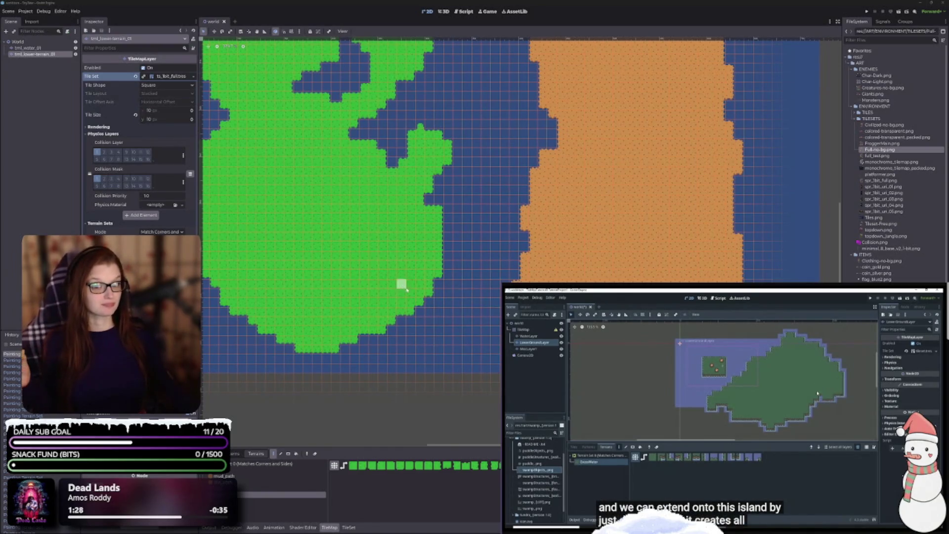
scroll(406, 291, down, 5)
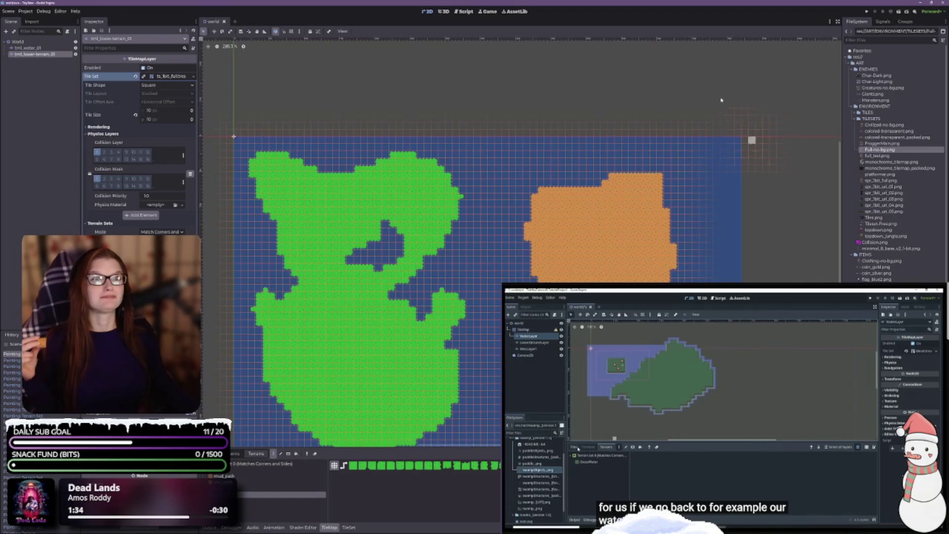
mouse_move(696, 473)
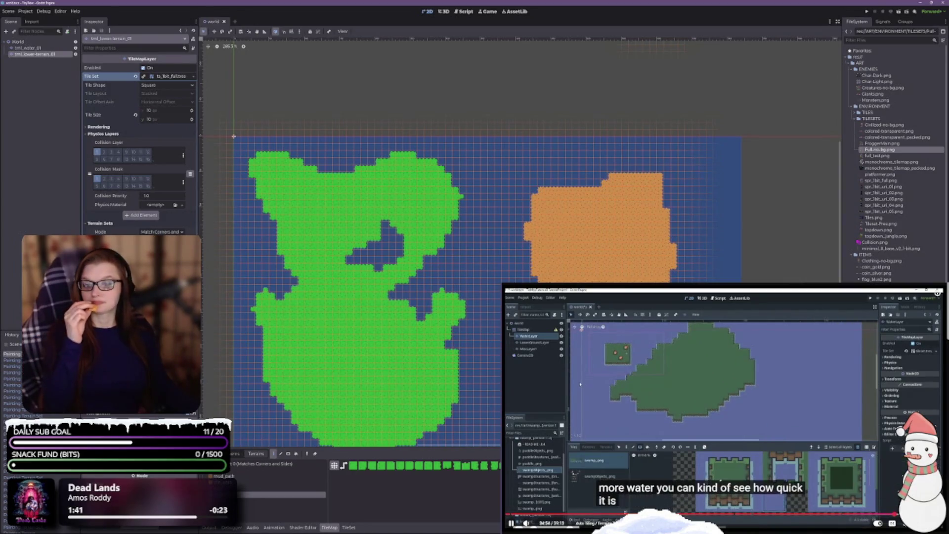
click(713, 410)
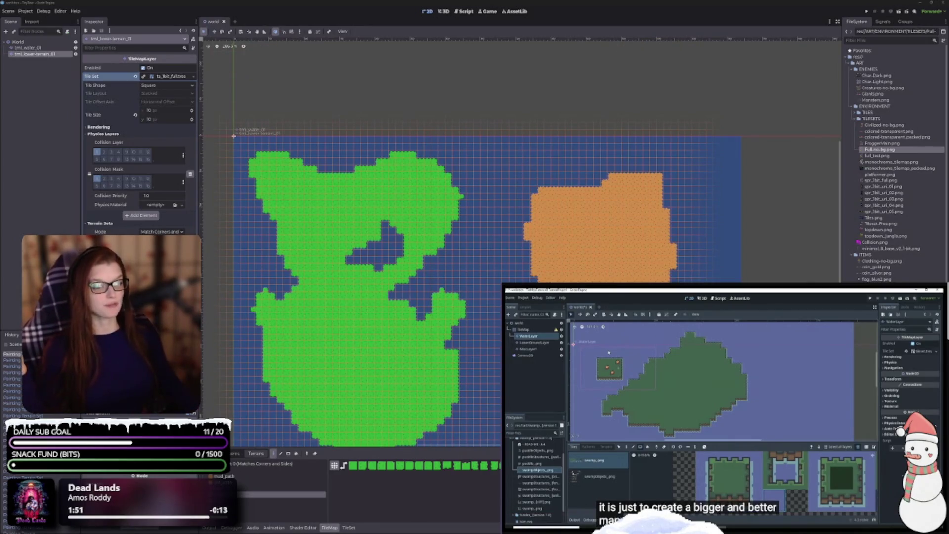
scroll(475, 247, down, 5)
scroll(722, 410, down, 3)
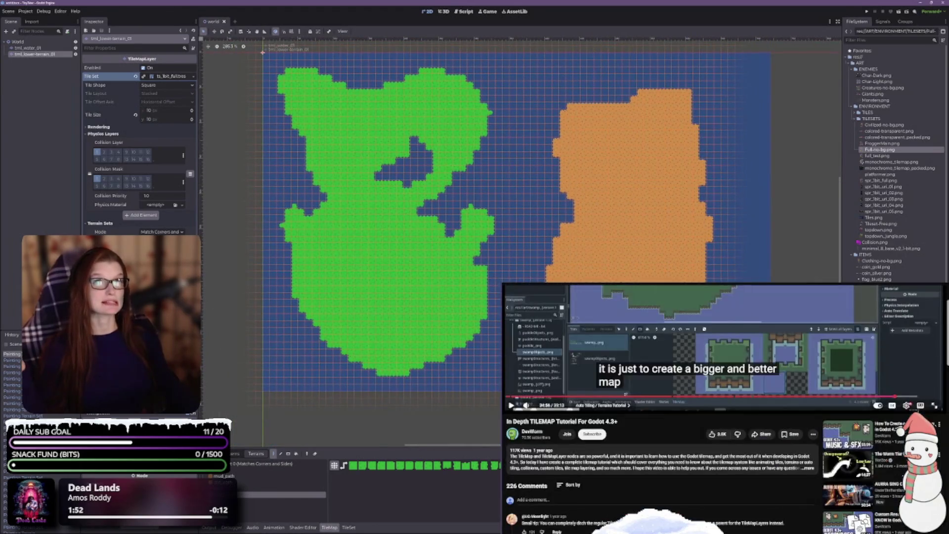
scroll(722, 410, up, 3)
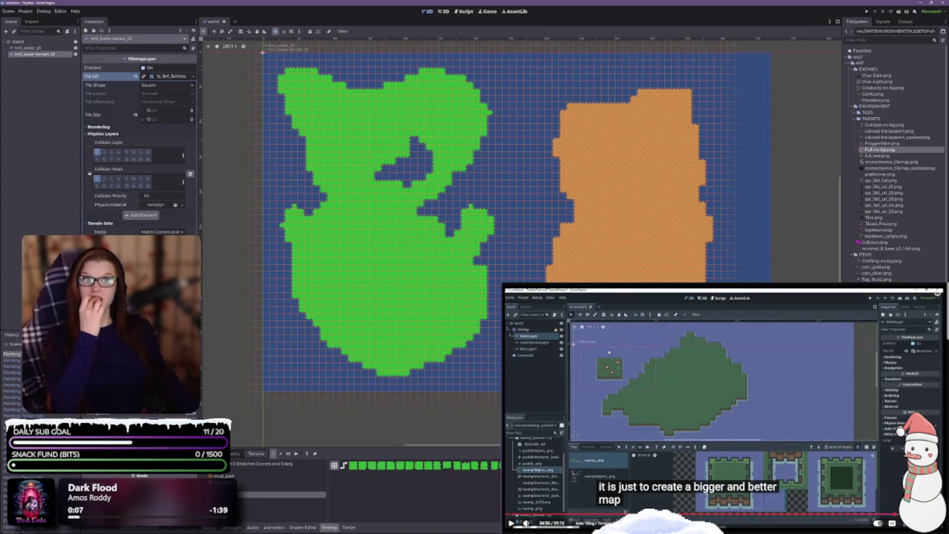
key(space)
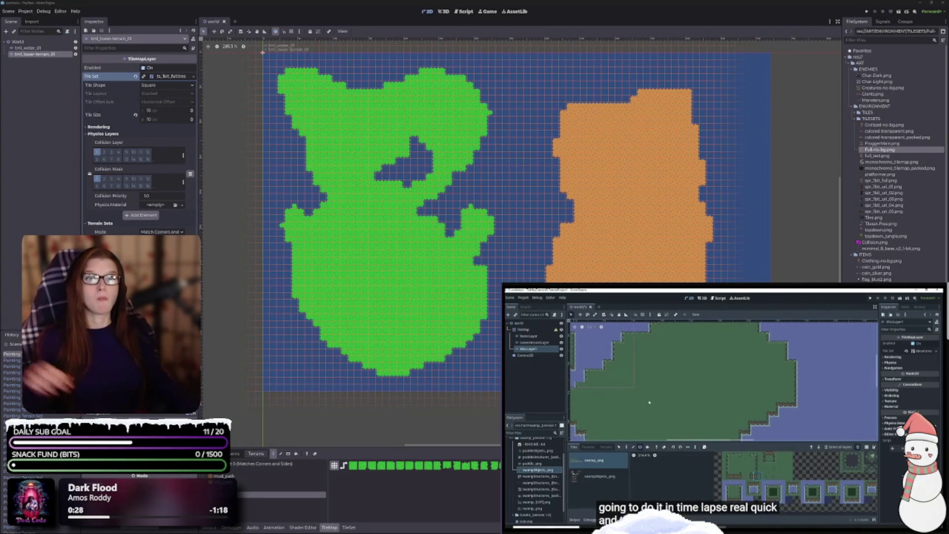
mouse_move(800, 441)
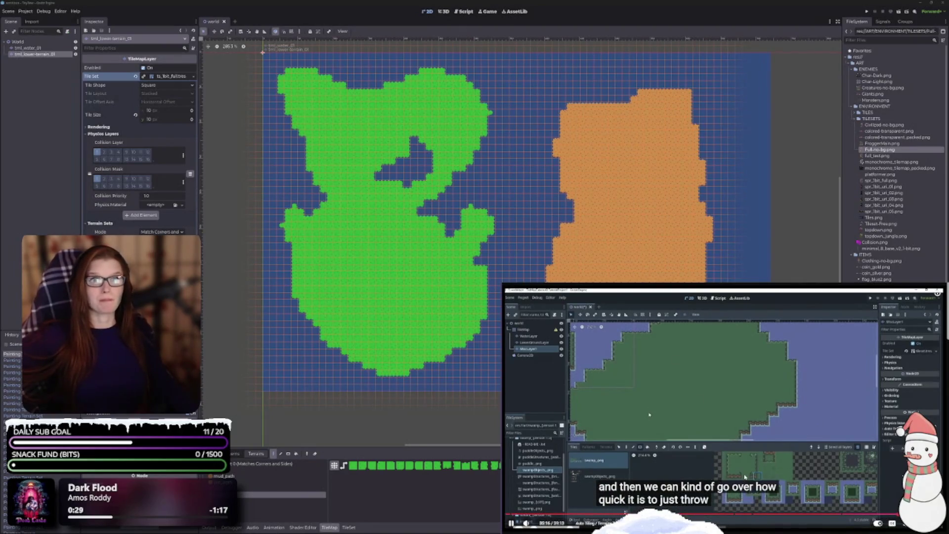